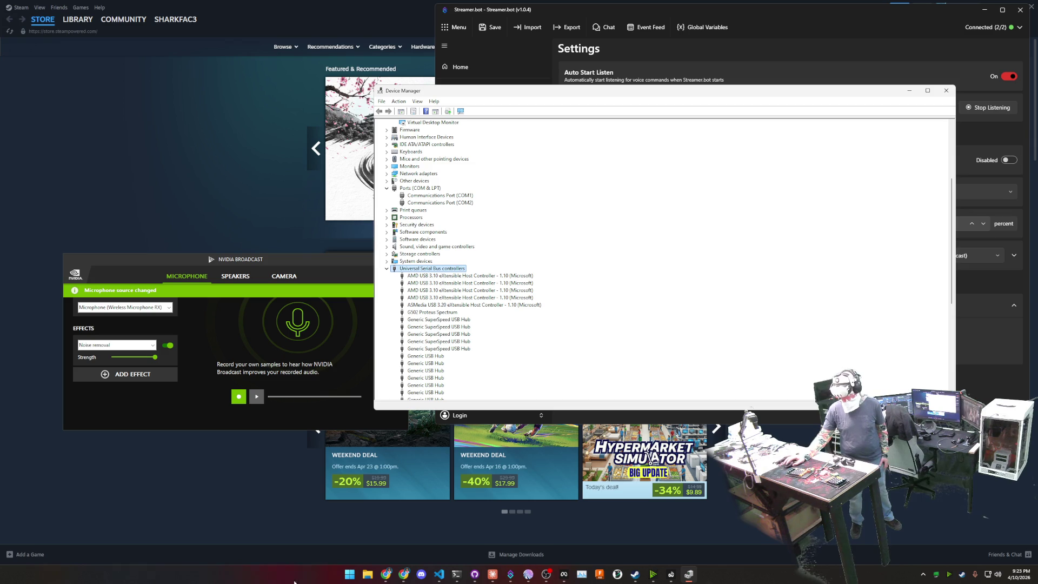
Switch between NVIDIA Broadcast and Device Manager and scroll down the device list
left_click(368, 574)
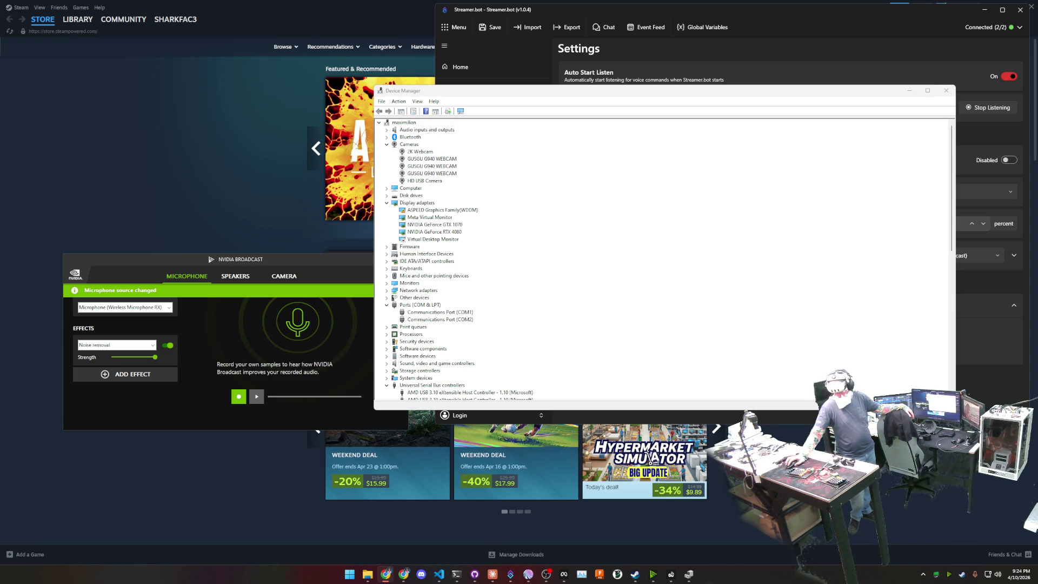
left_click(215, 381)
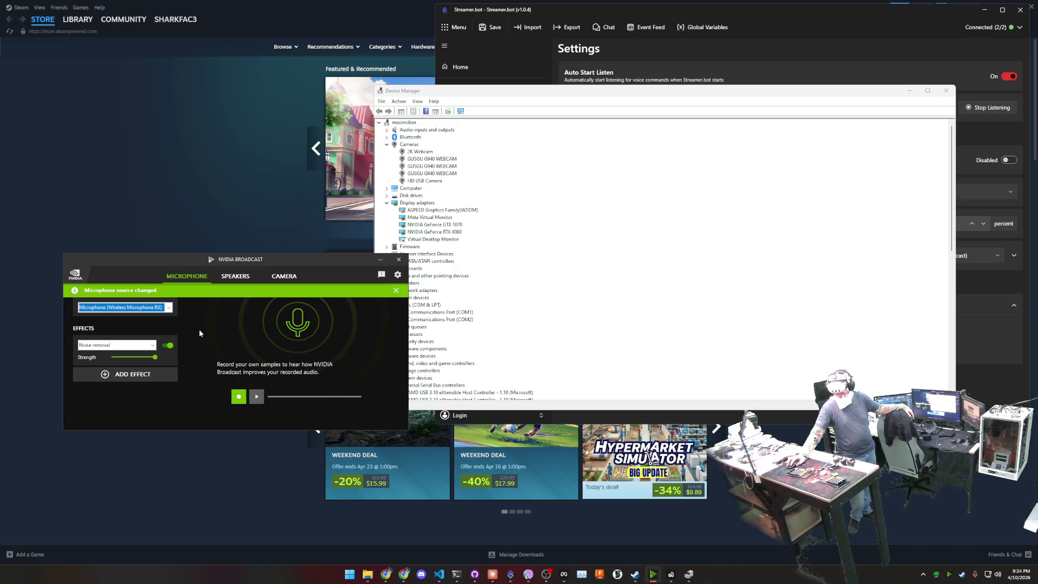
left_click(539, 301)
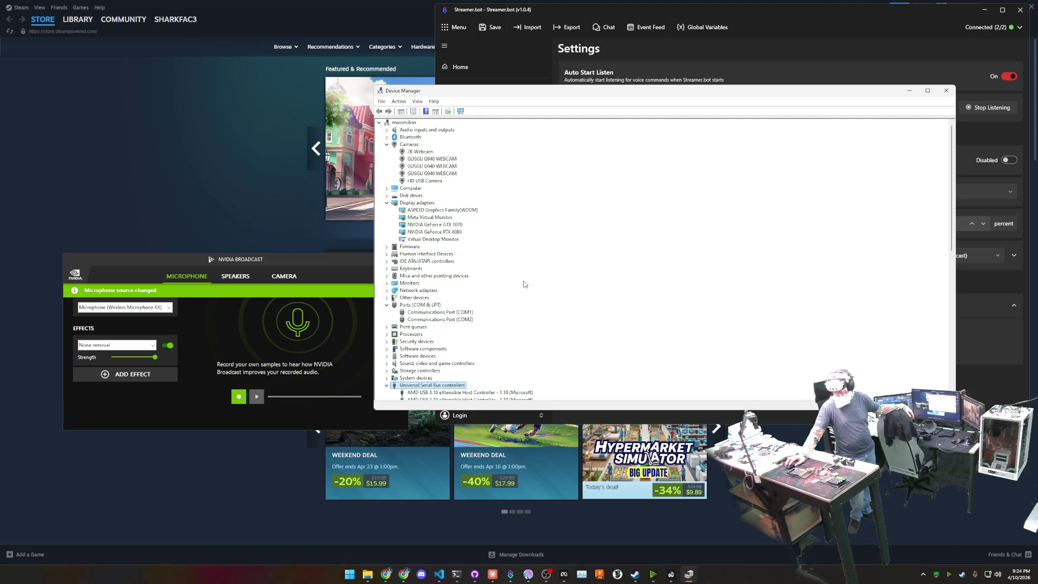
scroll(509, 282, "down", 9)
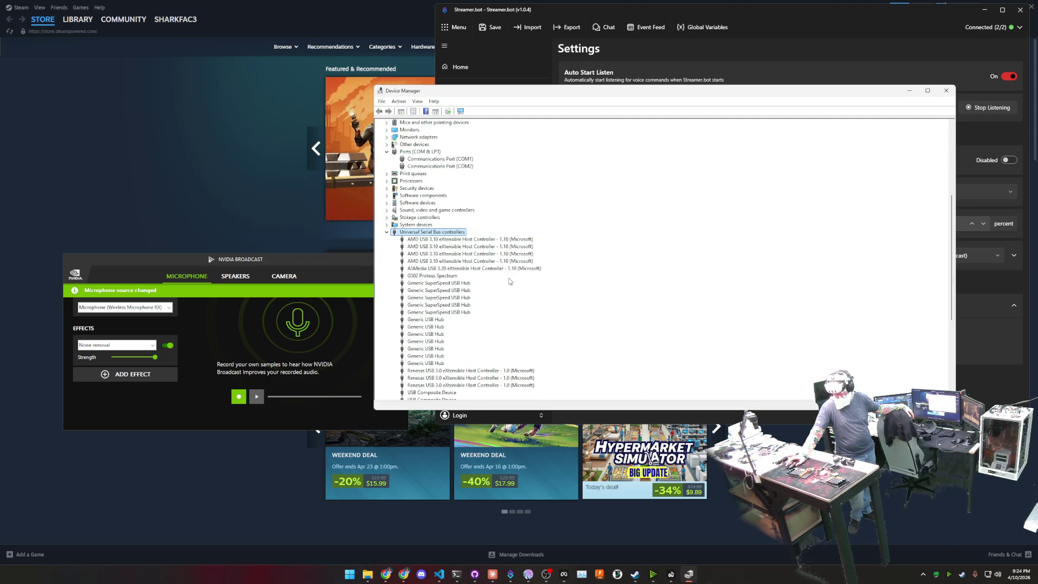
scroll(509, 282, "down", 5)
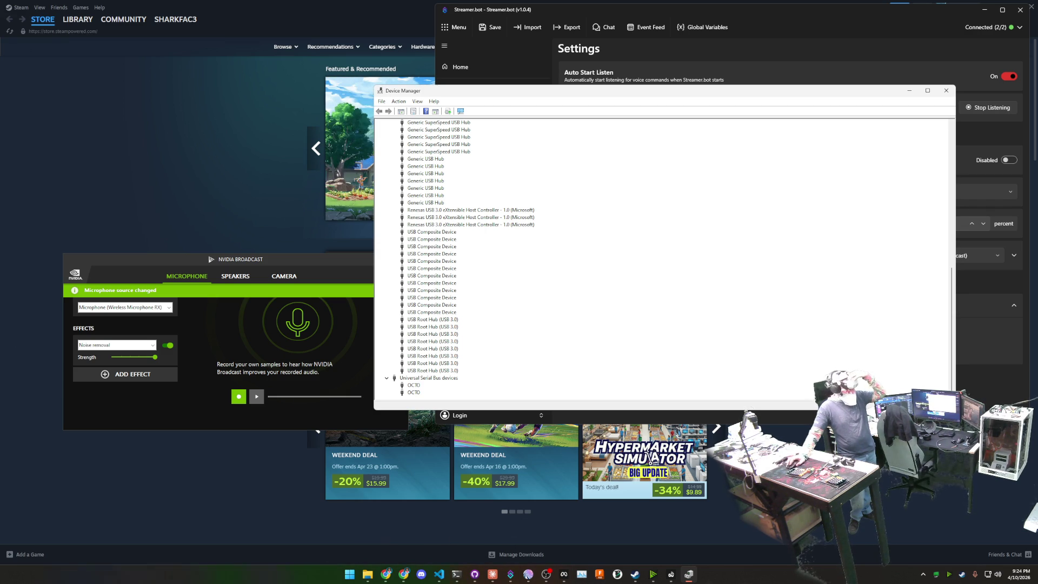
In Chrome, search Google for 'windows stopped recognizing usb device'
left_click(385, 575)
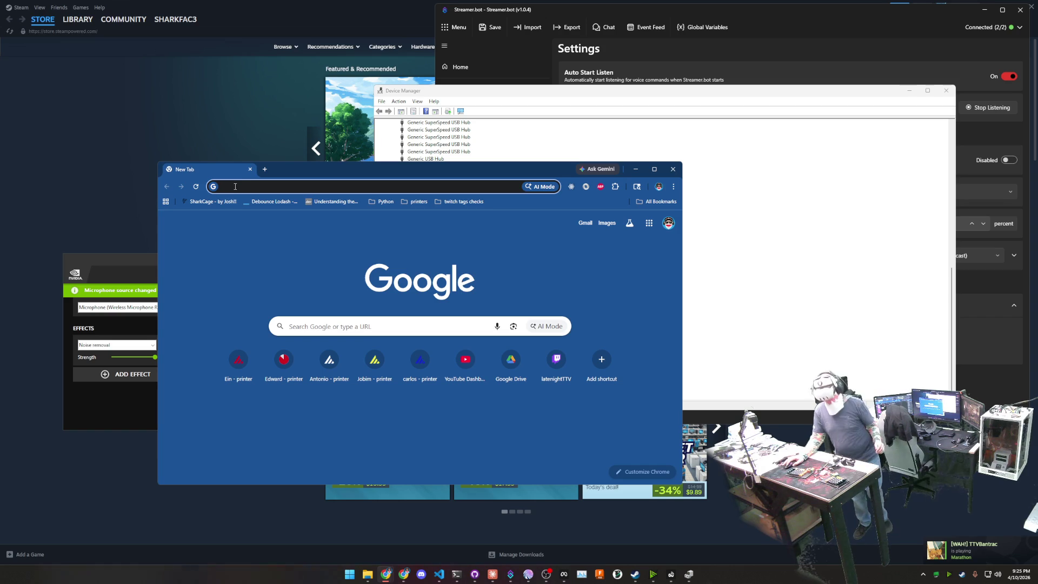
left_click(237, 186)
type("win")
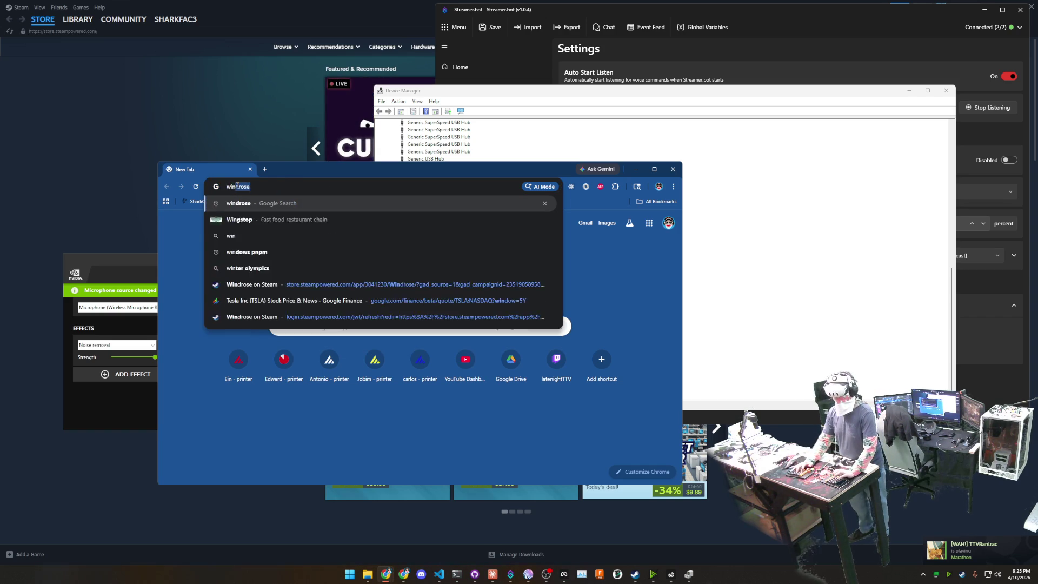
type("dows stoppedc reco")
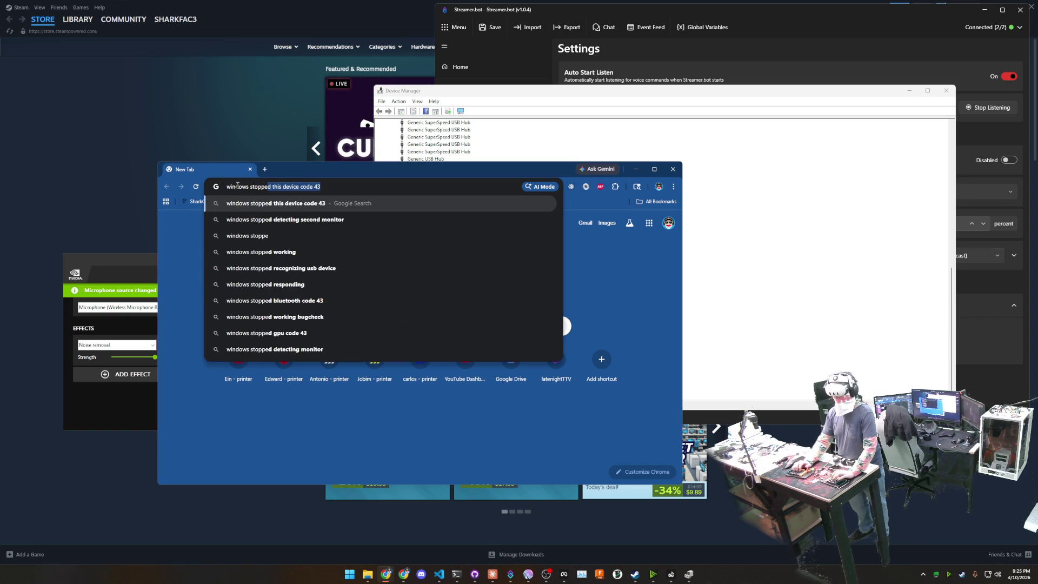
key("Down")
key("BackSpace")
key("BackSpace")
key("BackSpace")
key("BackSpace")
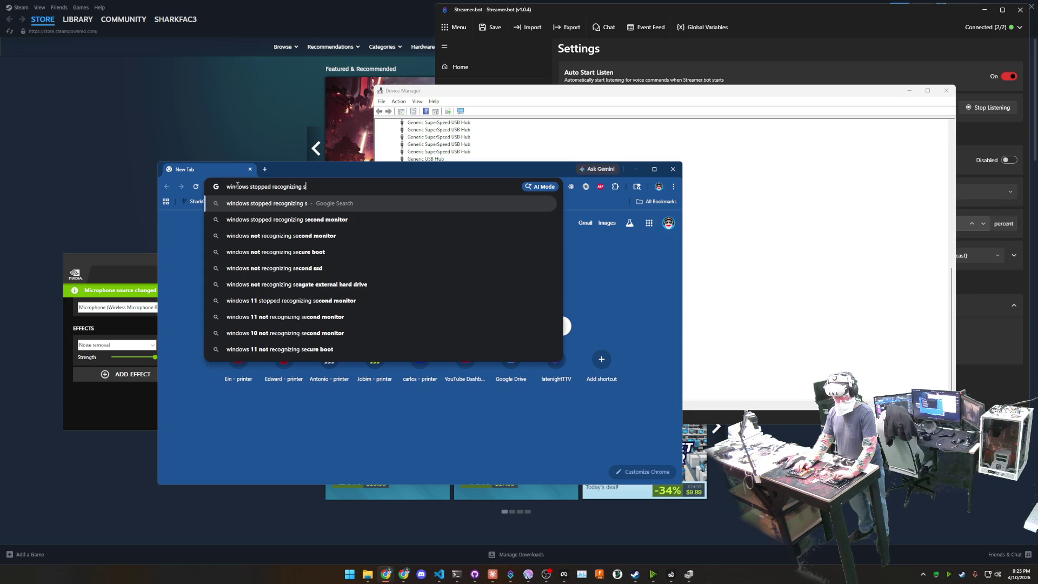
type("usb ")
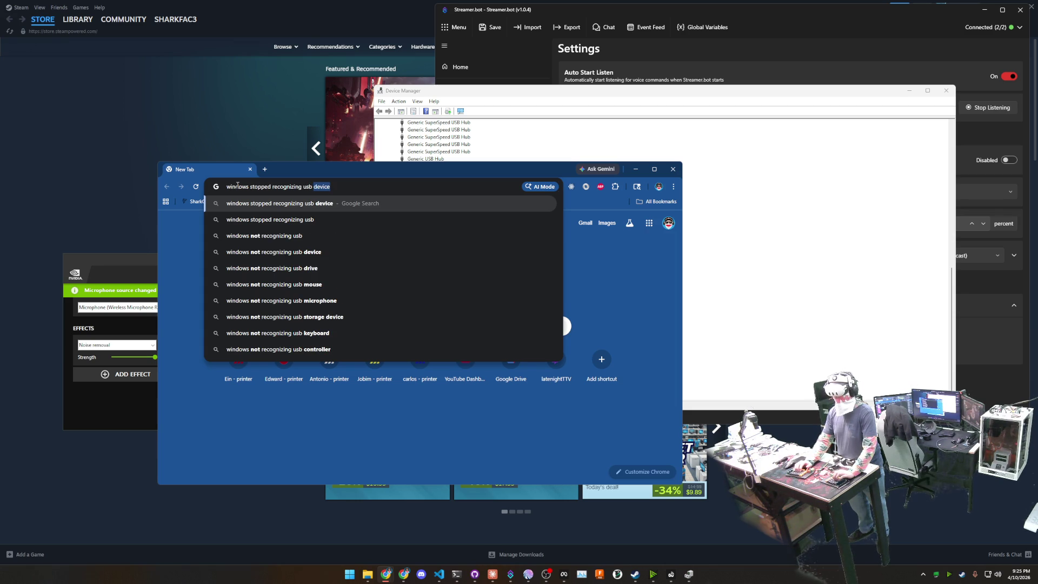
type("card")
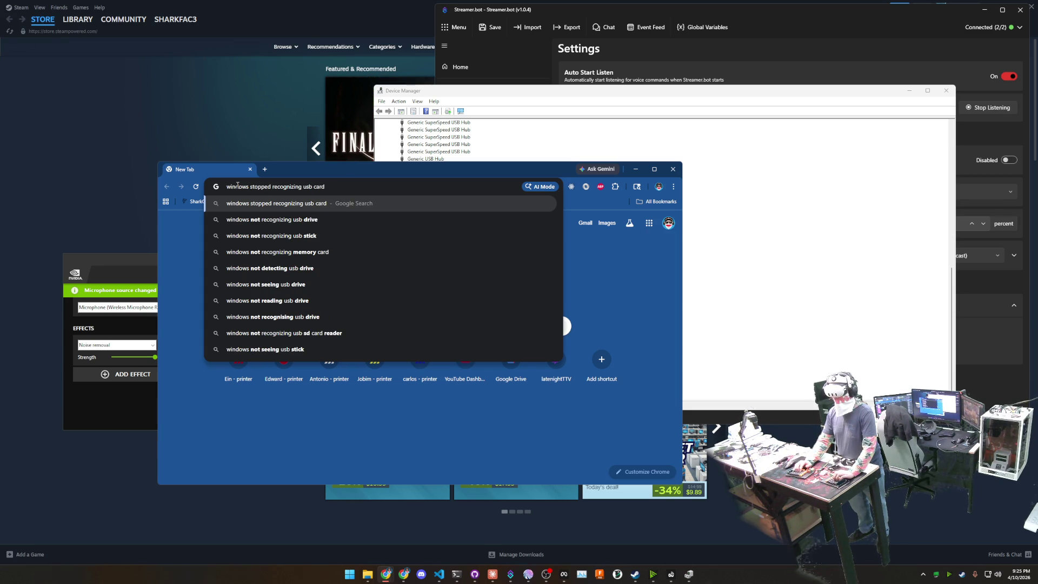
key("BackSpace")
key("BackSpace")
key("BackSpace")
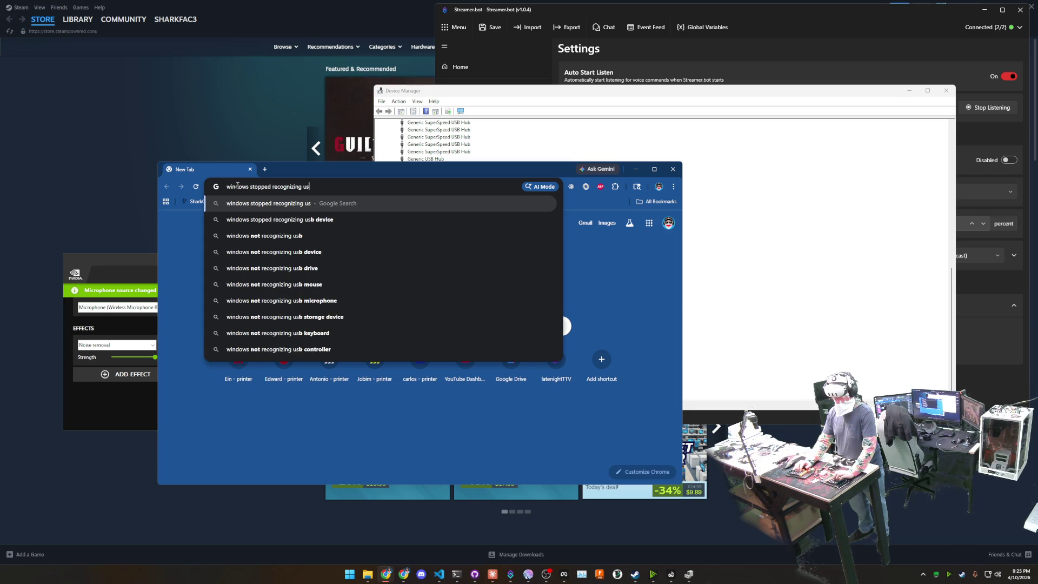
key("Return")
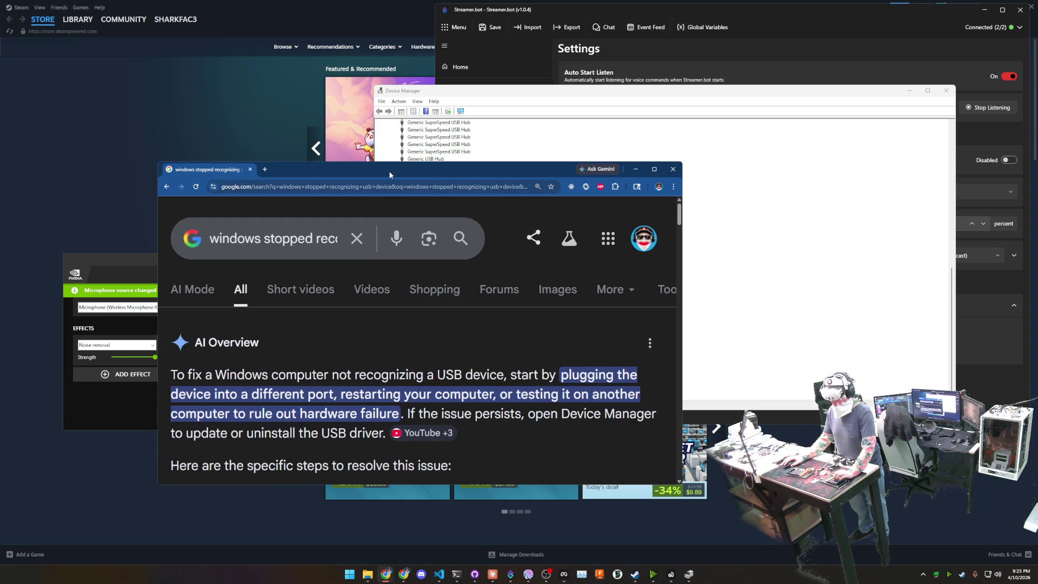
Scroll through the search results and enlarge the browser window
left_click_drag(377, 167, 344, 103)
scroll(449, 285, "down", 4)
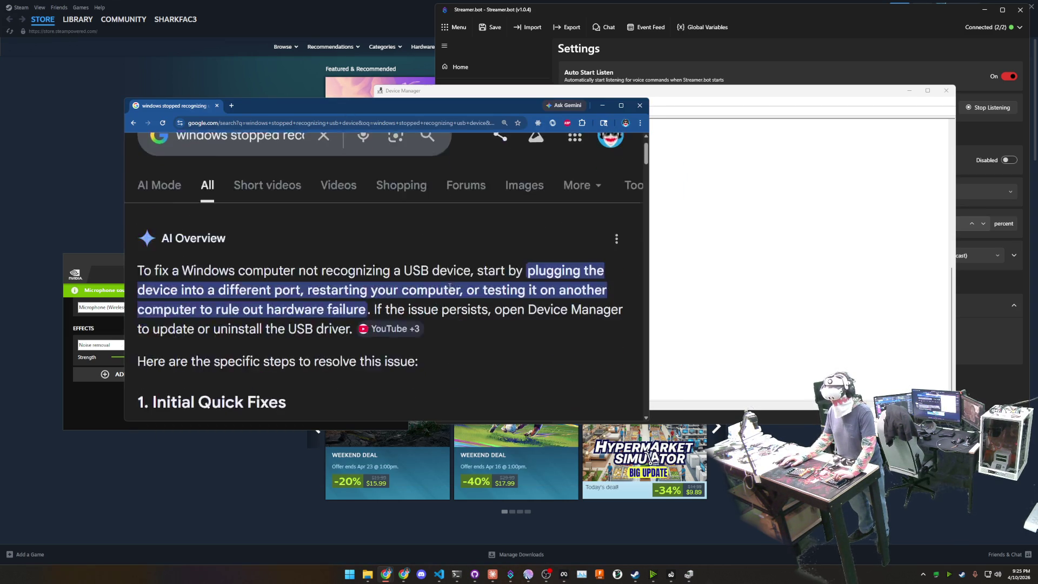
scroll(400, 355, "down", 3)
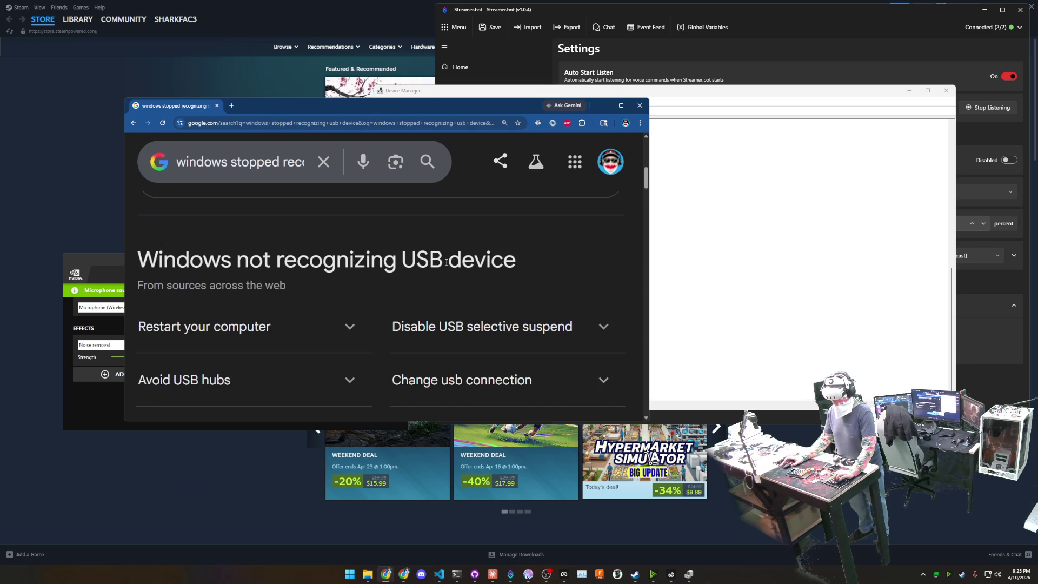
scroll(458, 248, "down", 1)
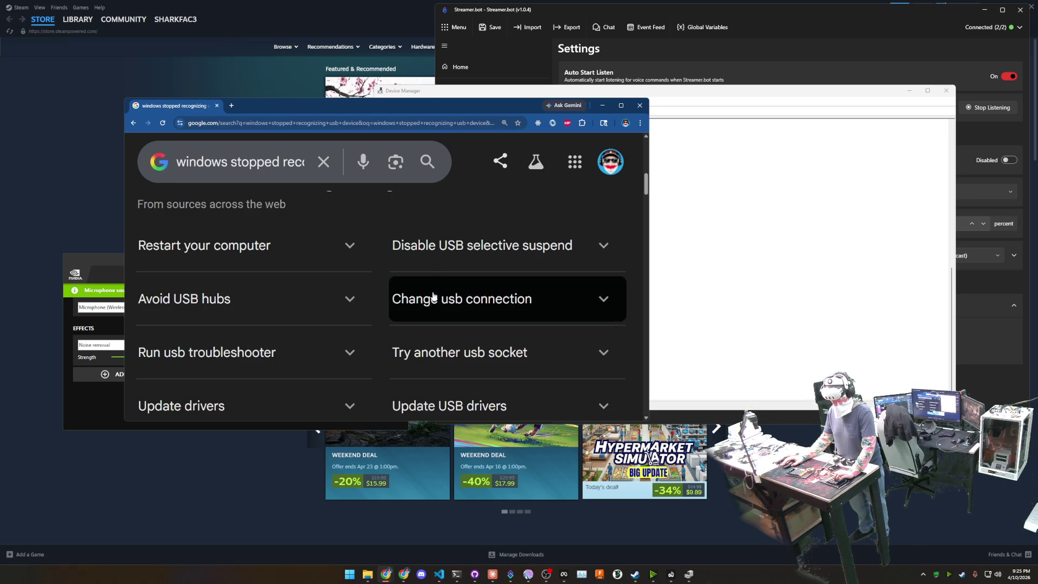
scroll(420, 233, "down", 6)
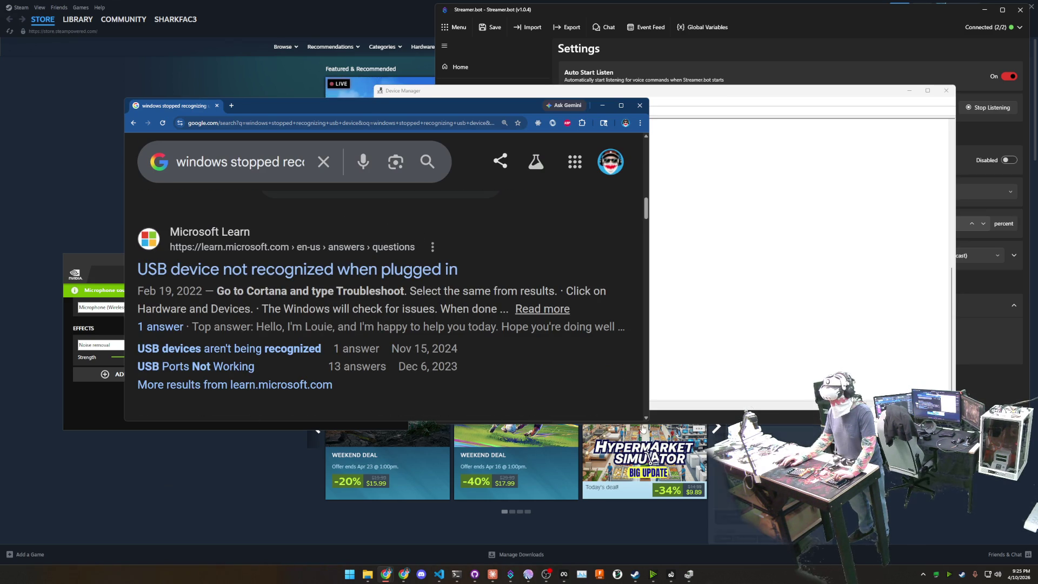
mouse_move(646, 420)
left_mouse_down()
mouse_move(885, 557)
mouse_move(925, 511)
left_mouse_up()
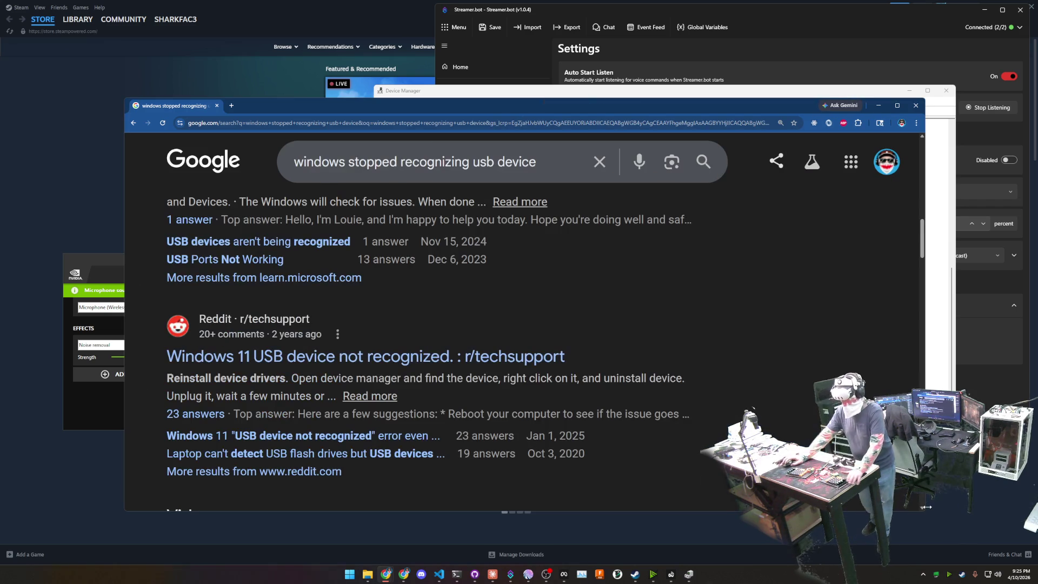
left_click(543, 165)
Change the query to 'windows stopped recognizing usb card' and scroll through the results
key("BackSpace")
key("BackSpace")
key("BackSpace")
key("BackSpace")
key("BackSpace")
key("BackSpace")
type("card")
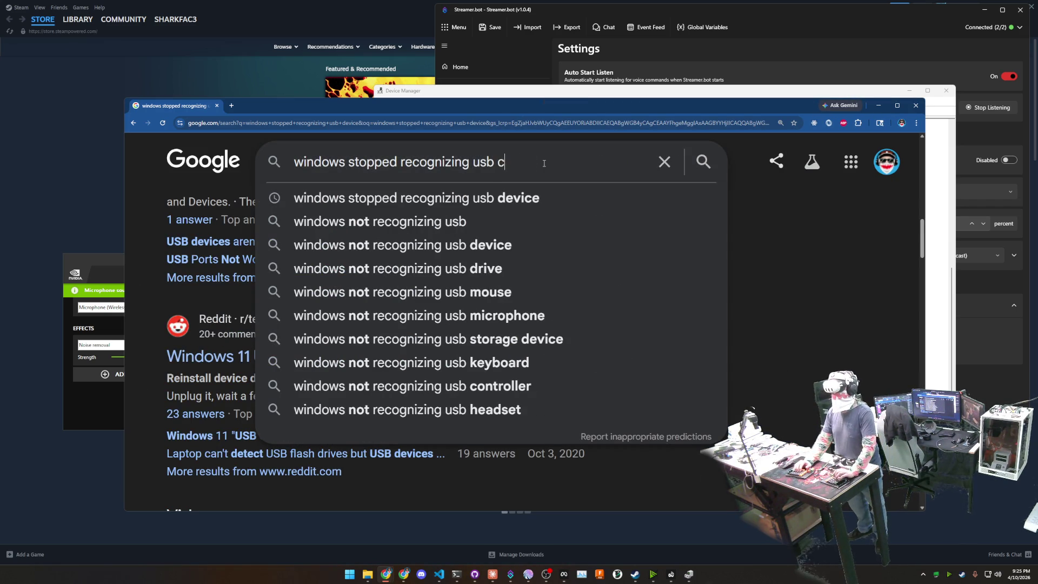
key("Return")
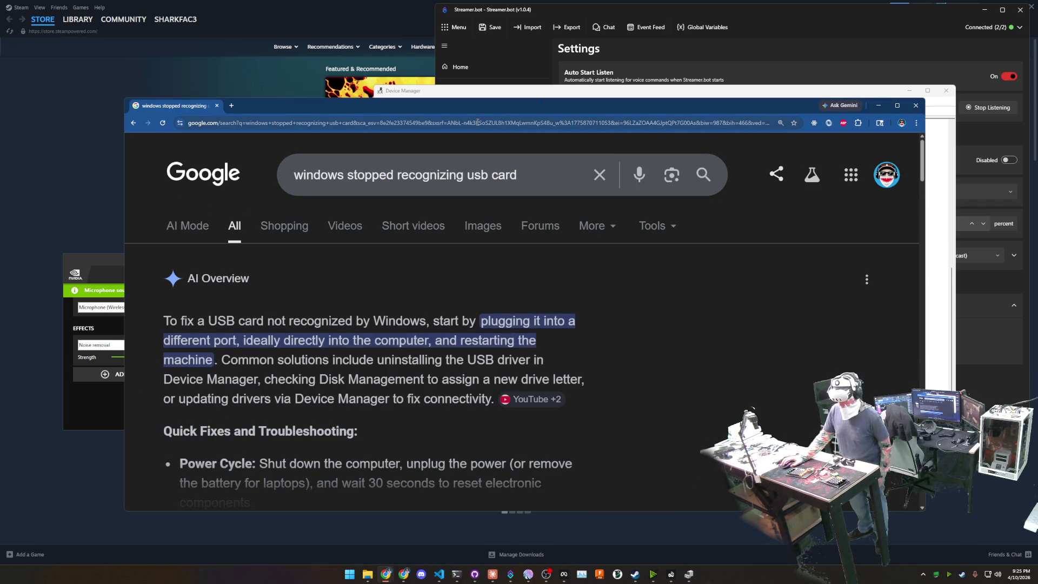
scroll(595, 346, "down", 7)
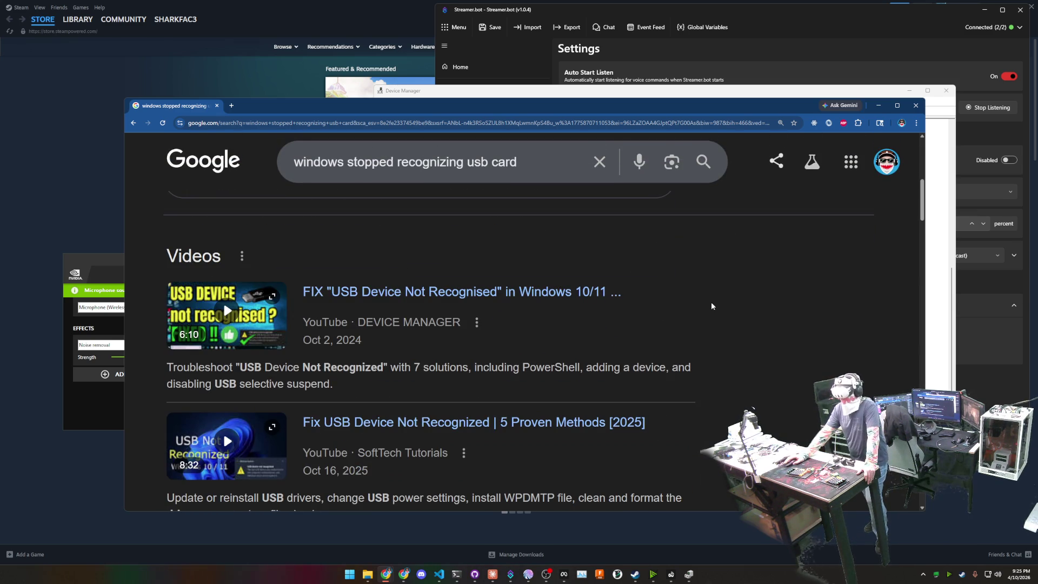
scroll(712, 303, "down", 2)
scroll(712, 306, "down", 2)
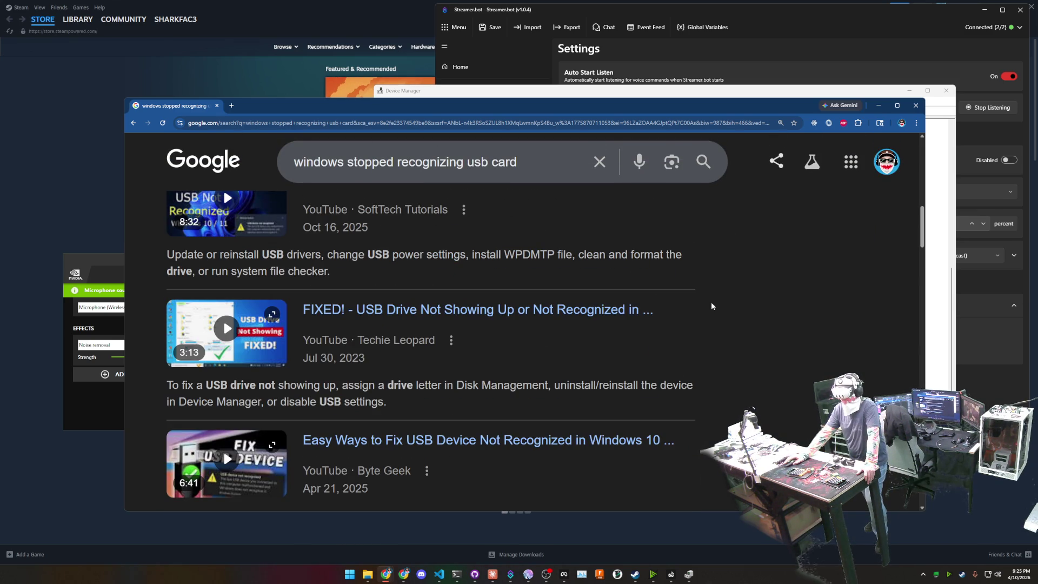
scroll(712, 306, "down", 2)
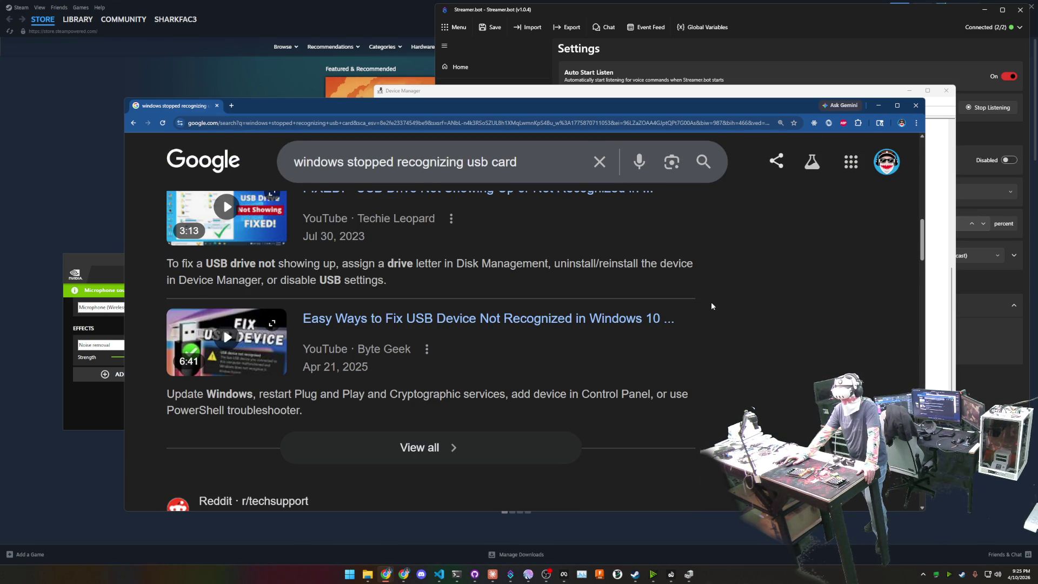
scroll(711, 307, "down", 2)
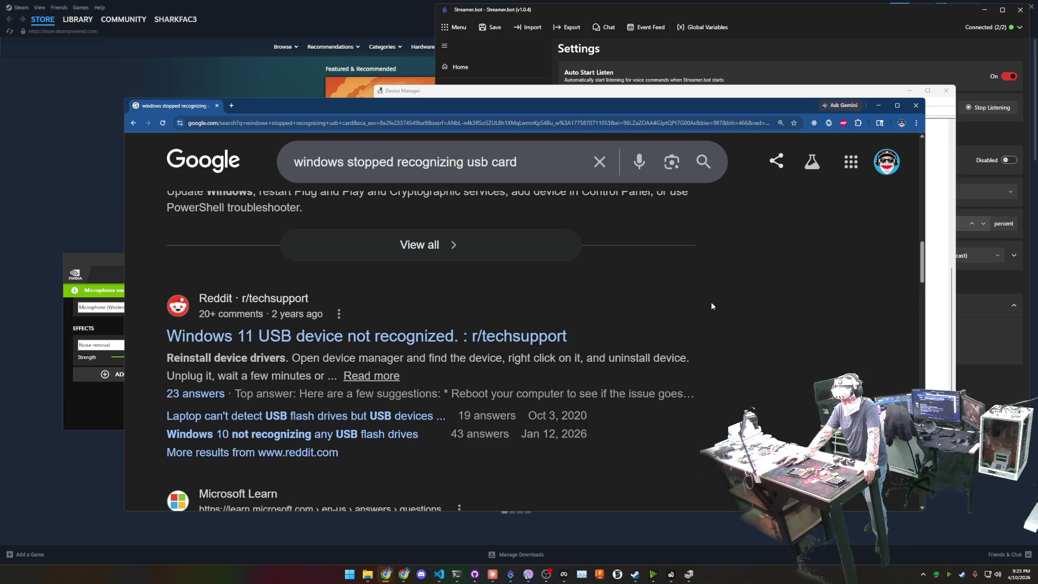
scroll(712, 306, "down", 2)
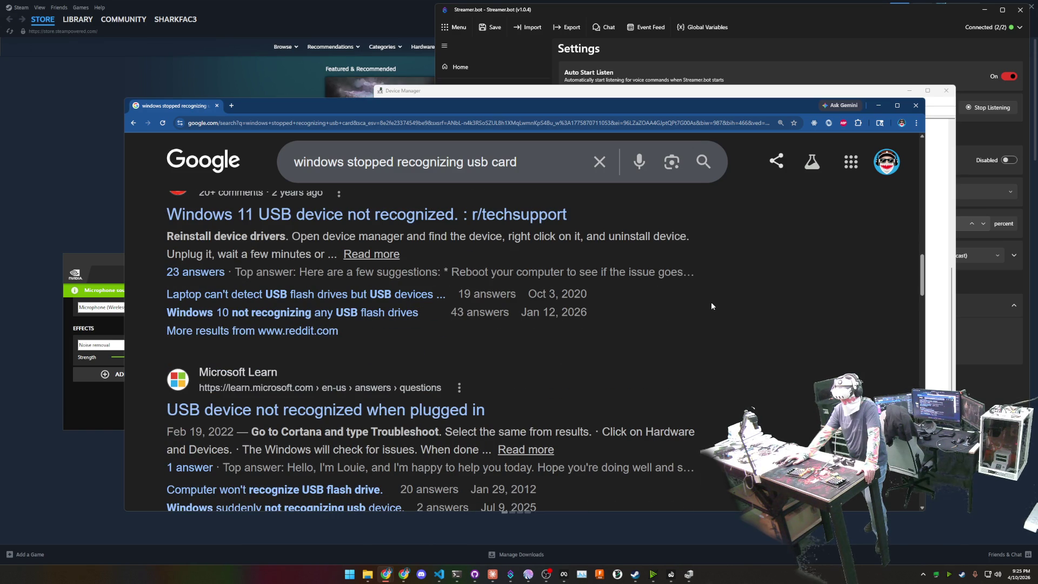
scroll(712, 306, "down", 5)
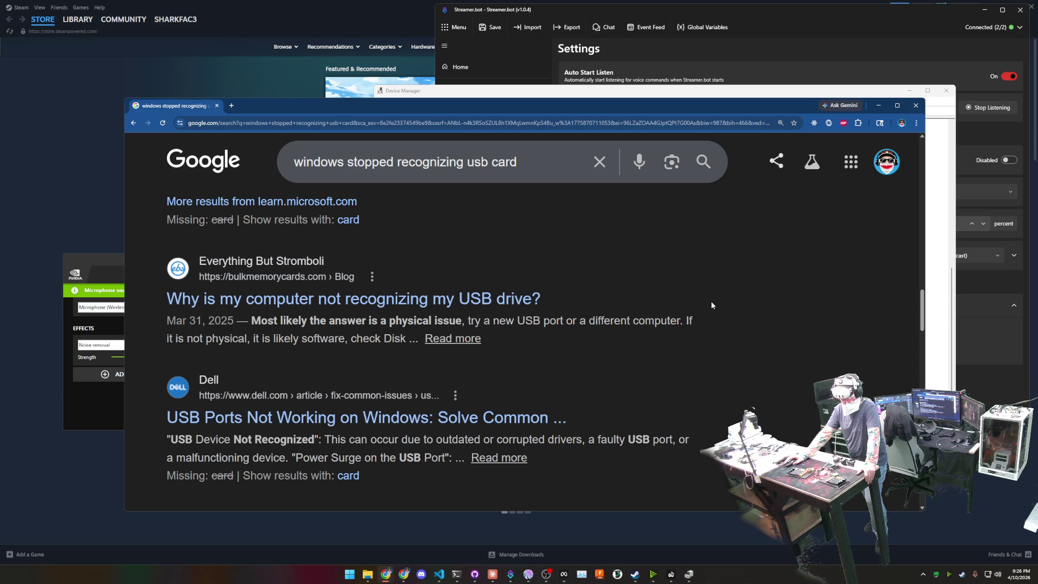
scroll(712, 305, "down", 1)
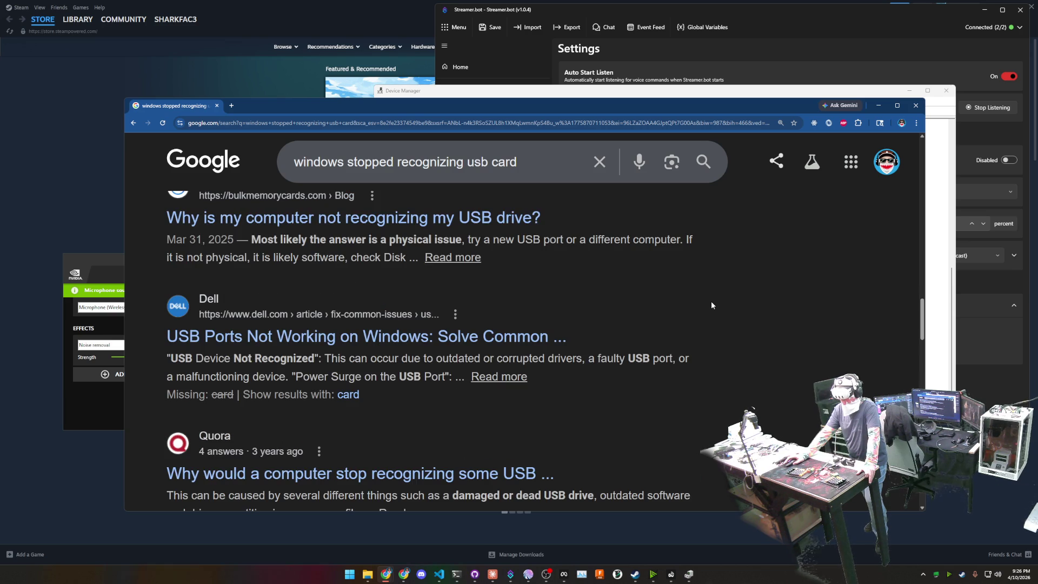
scroll(712, 305, "down", 2)
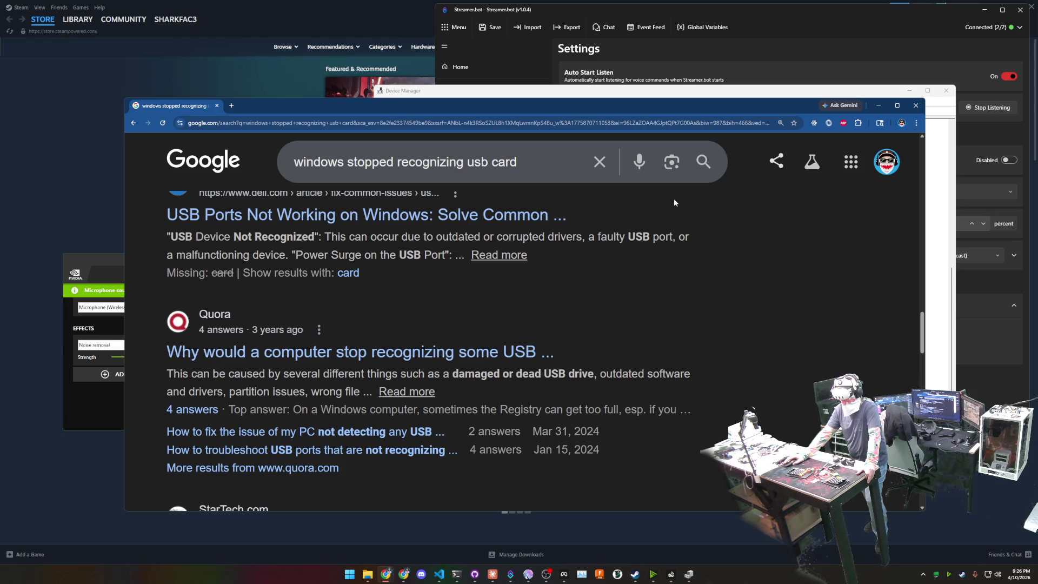
Expand the AI Overview and scroll to its driver and Device Manager fixes
scroll(665, 361, "up", 10)
scroll(665, 363, "up", 15)
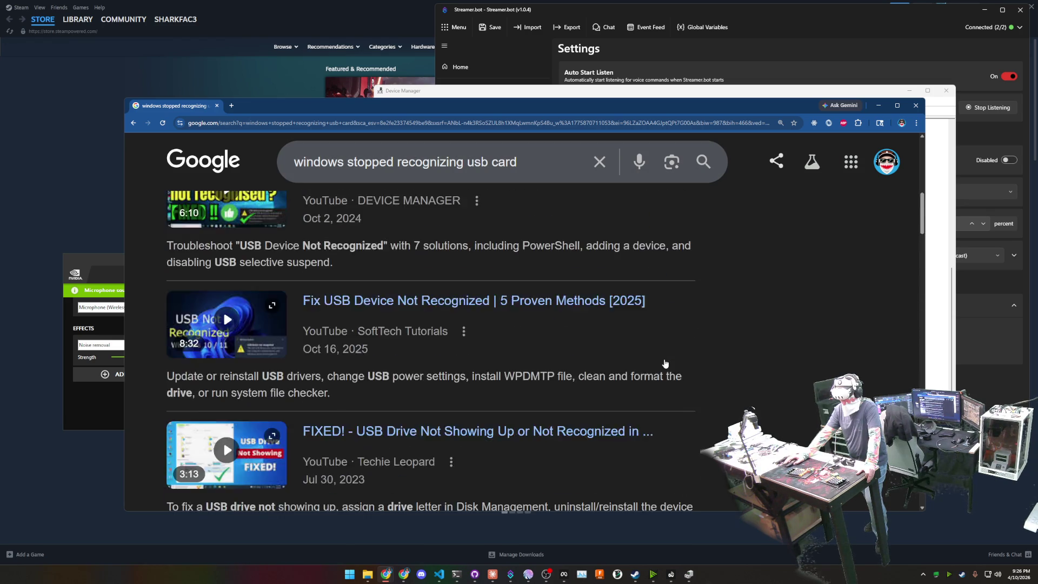
scroll(542, 303, "down", 3)
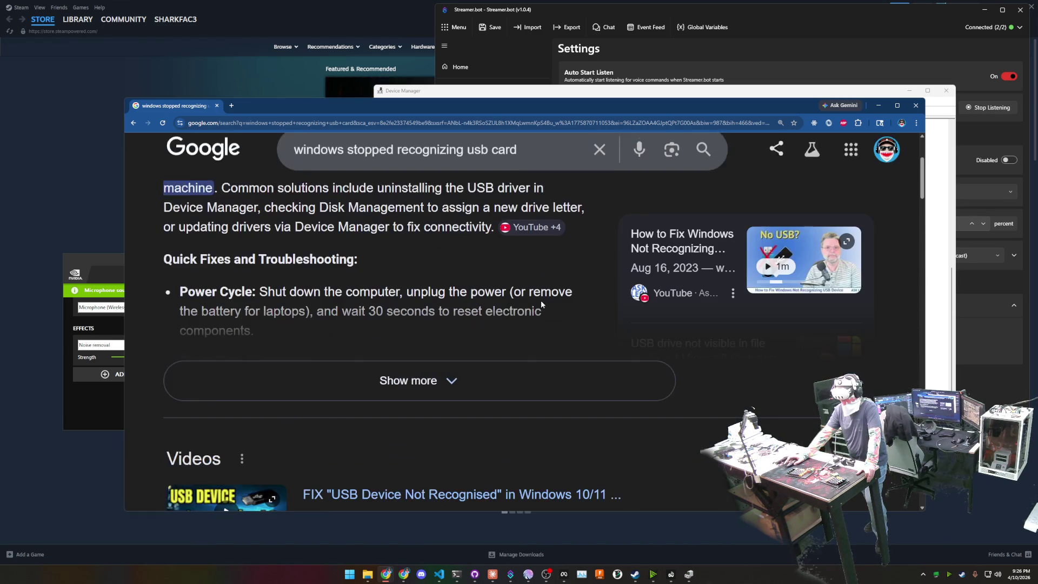
left_click(416, 379)
scroll(469, 324, "down", 2)
scroll(471, 327, "down", 1)
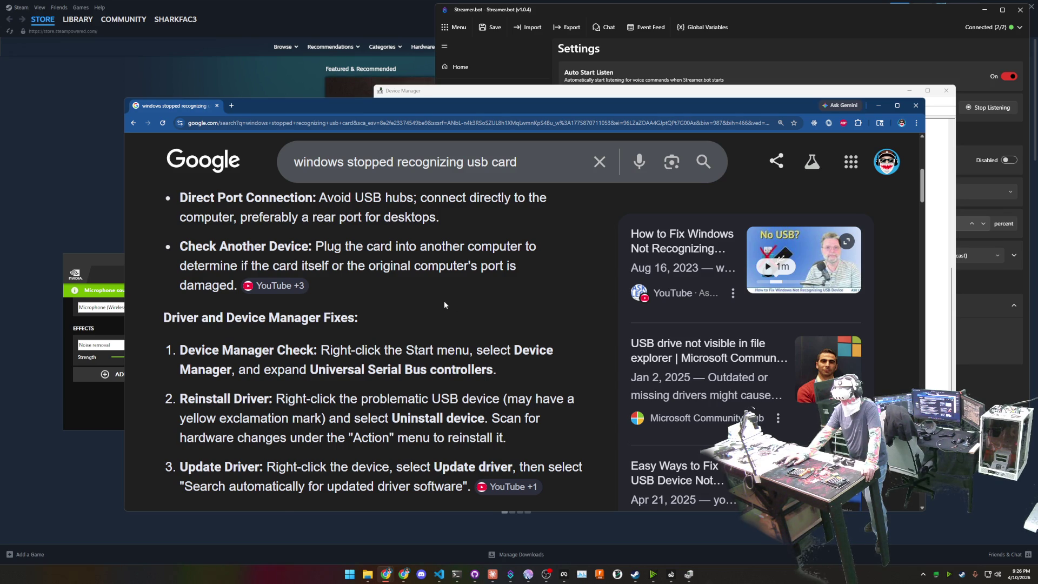
scroll(445, 304, "down", 1)
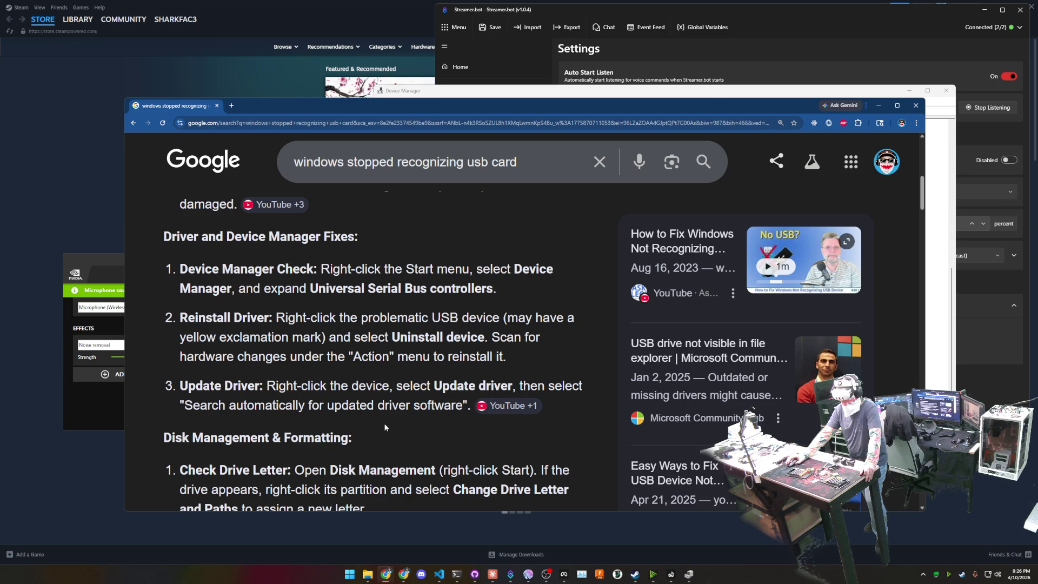
Select the first USB Root Hub (USB 3.0) in Device Manager and scroll the list
left_click(434, 90)
left_click(437, 320)
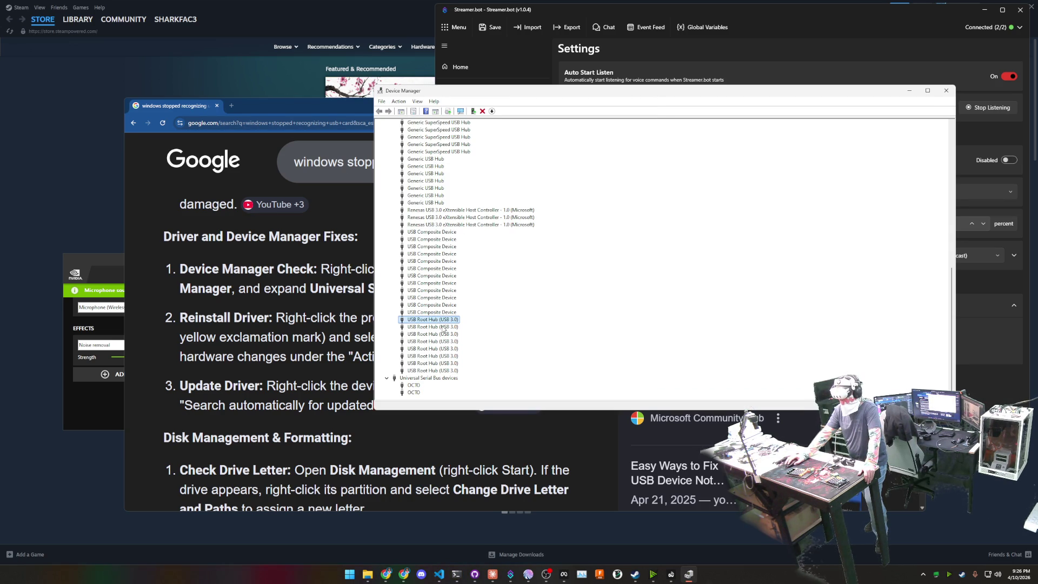
scroll(443, 328, "up", 3)
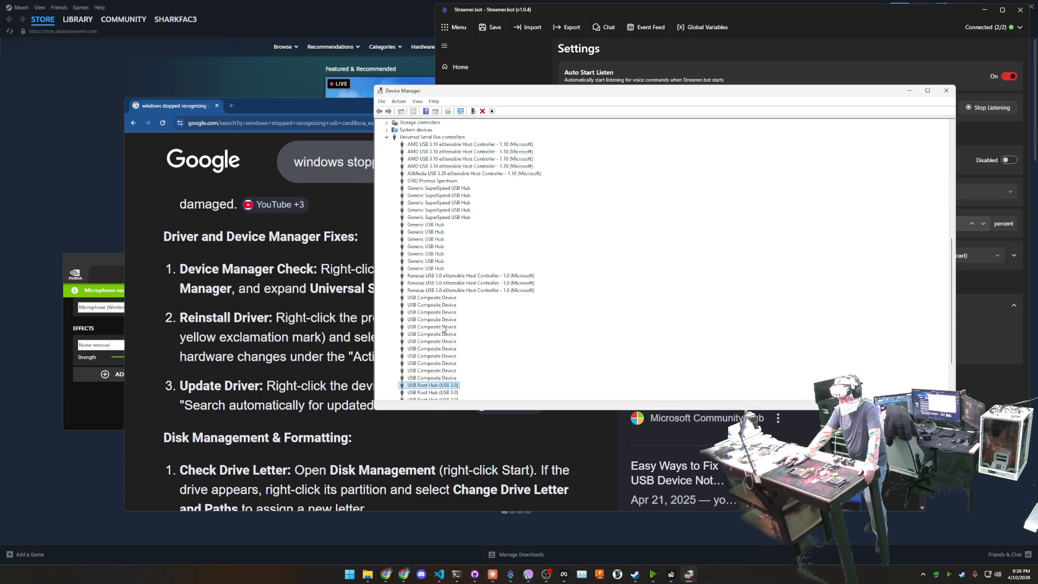
scroll(444, 328, "down", 3)
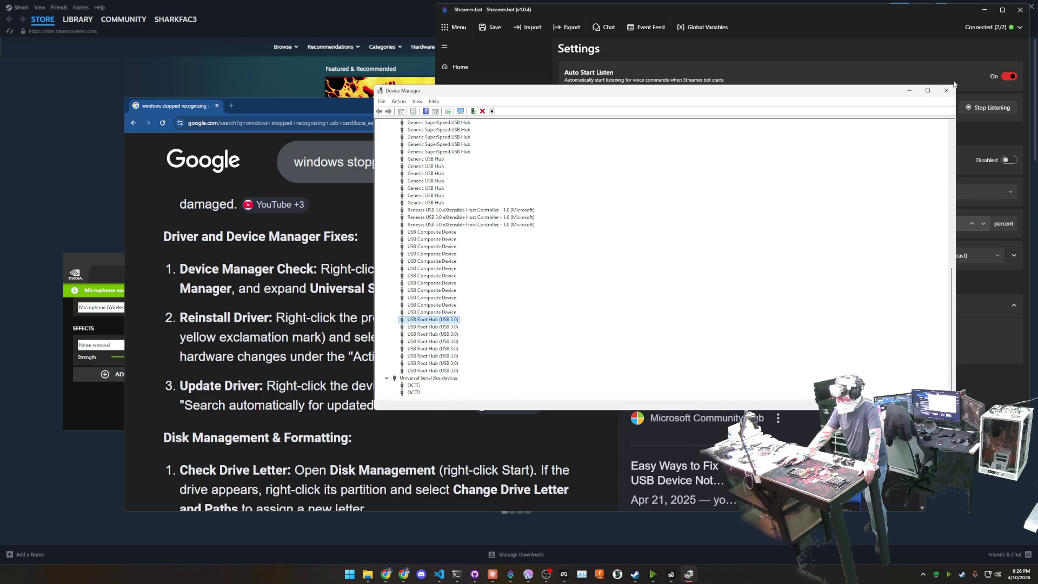
Close Device Manager and the Google results window, then start a new Chrome window
left_click(947, 91)
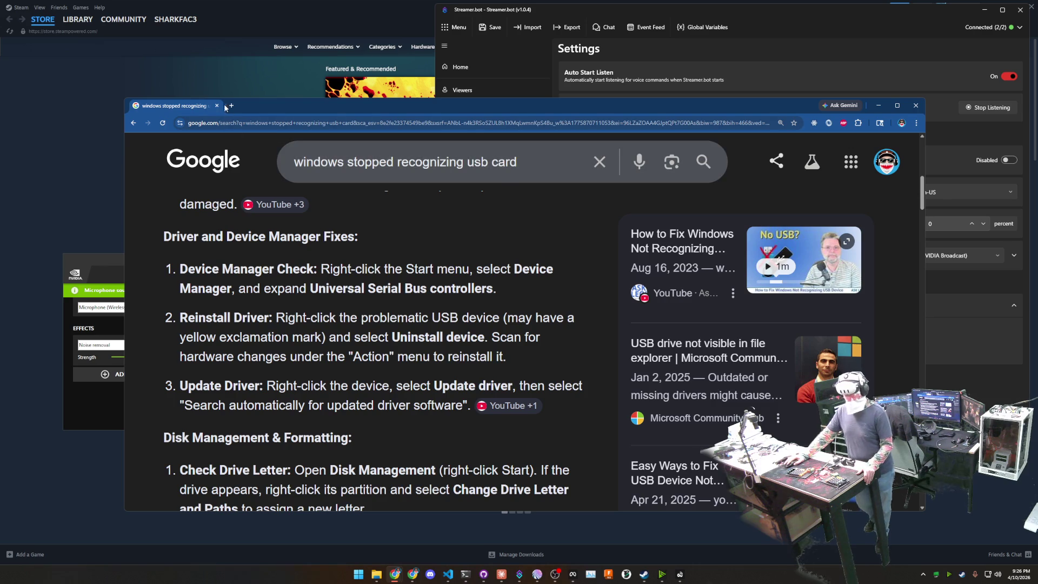
left_click(217, 106)
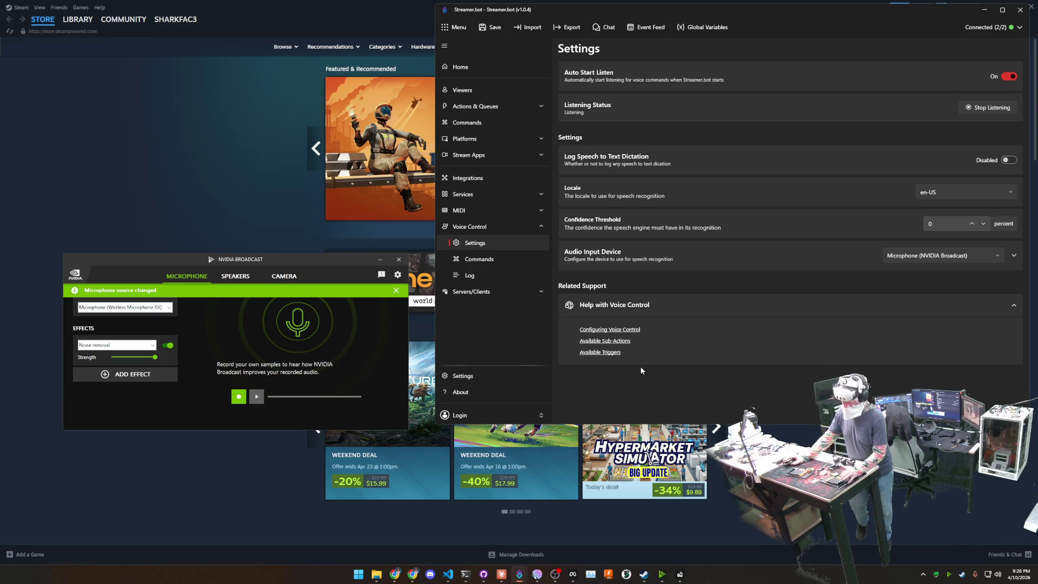
mouse_move(412, 579)
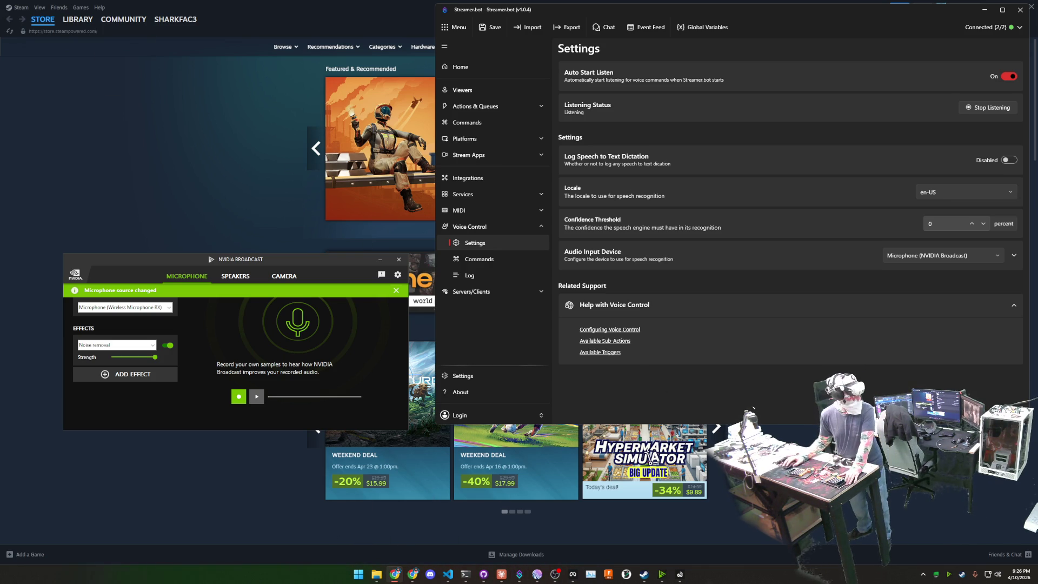
left_click(395, 576)
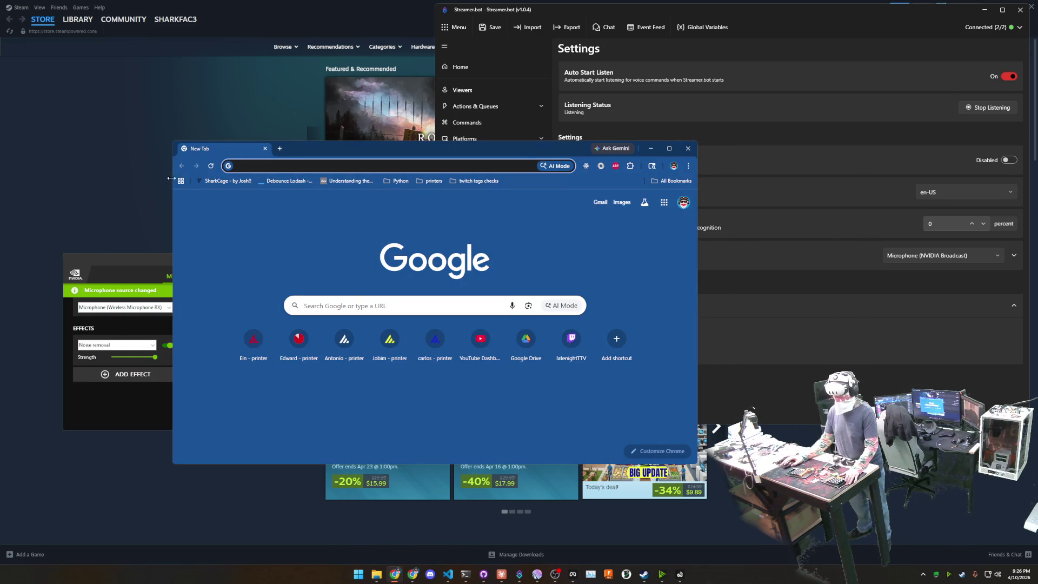
Search Google for 'pro wsrx80e sage se', maximize the browser, and open the ASUS result
left_click(244, 166)
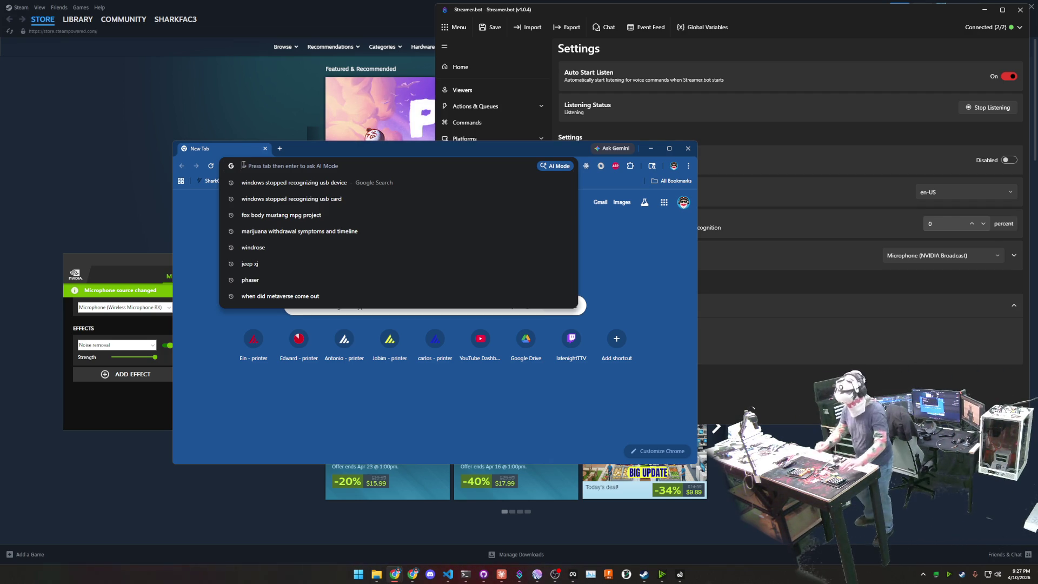
type("pro w")
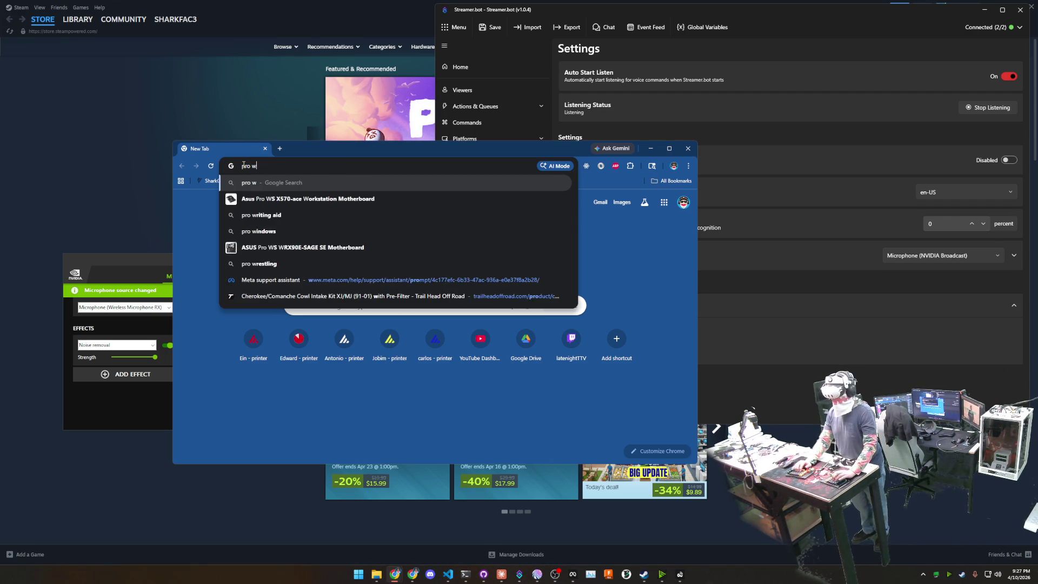
type("srx")
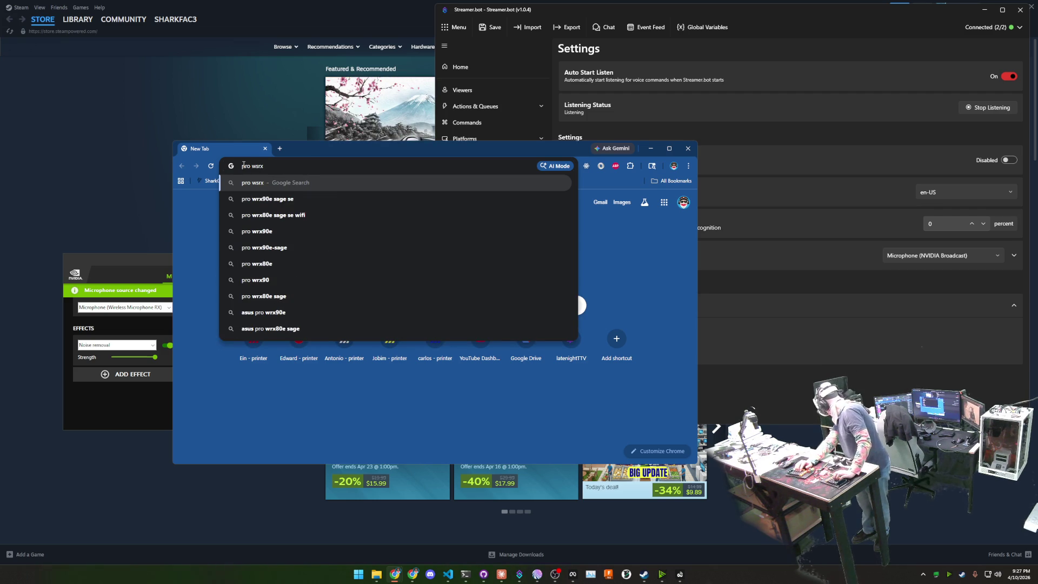
type("80e")
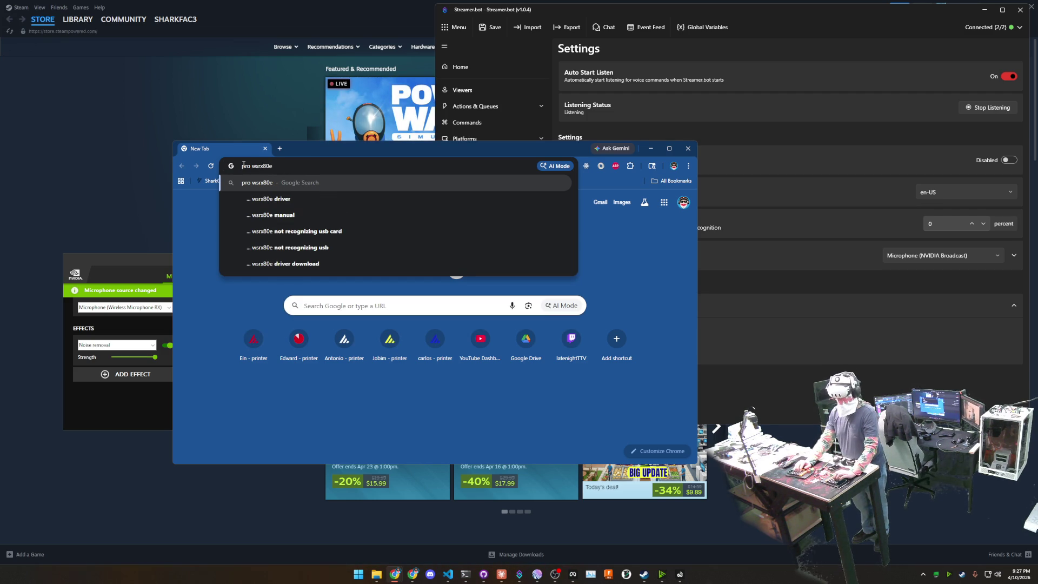
type(" sage")
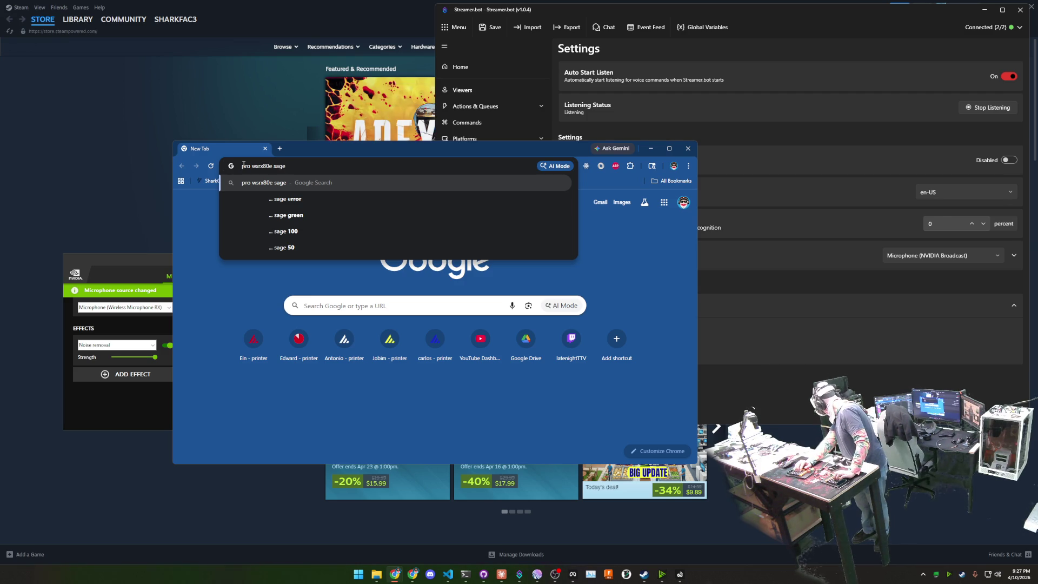
type(" se")
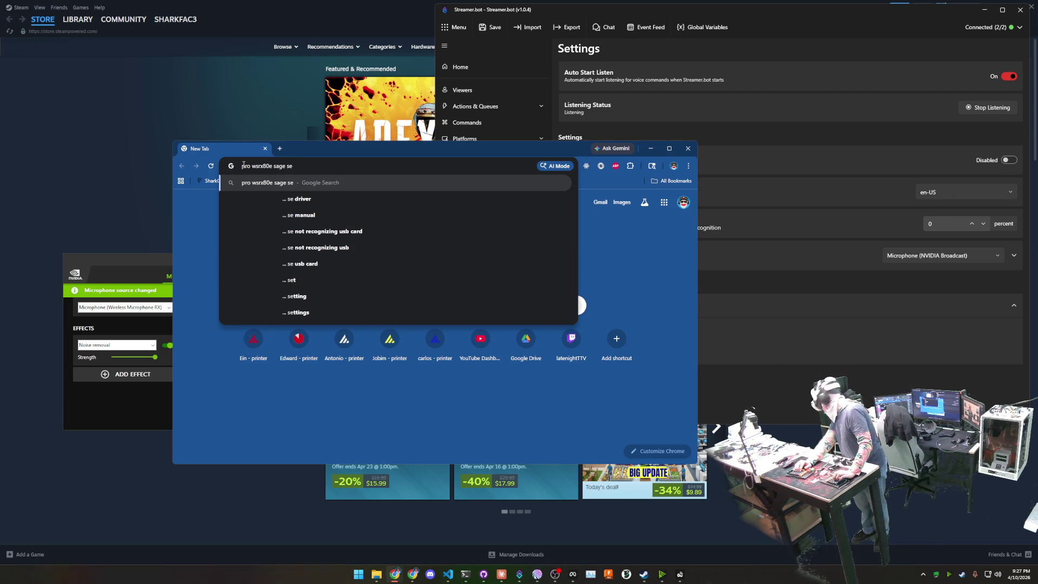
key("Return")
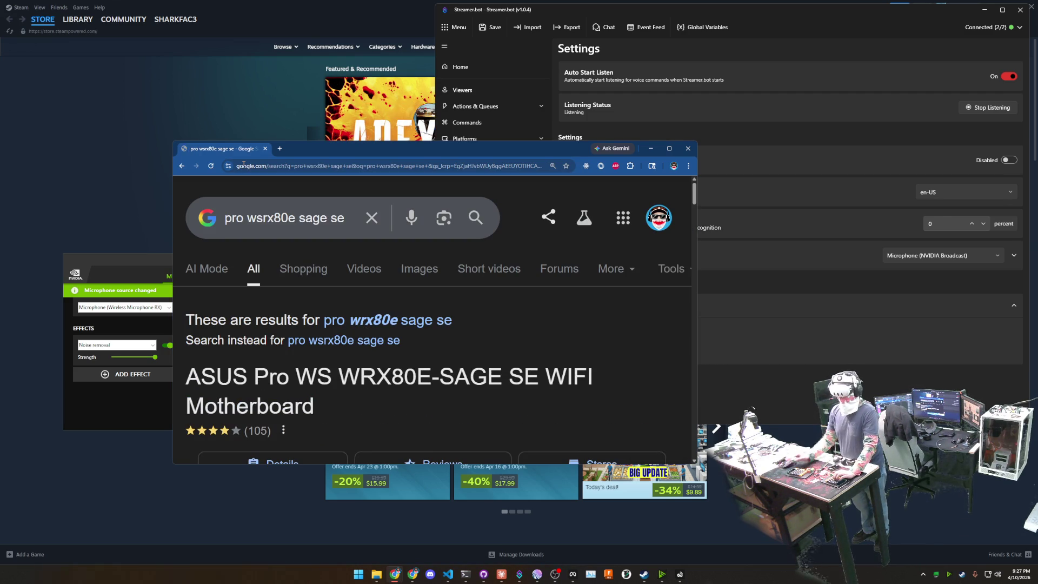
left_click_drag(518, 146, 438, 103)
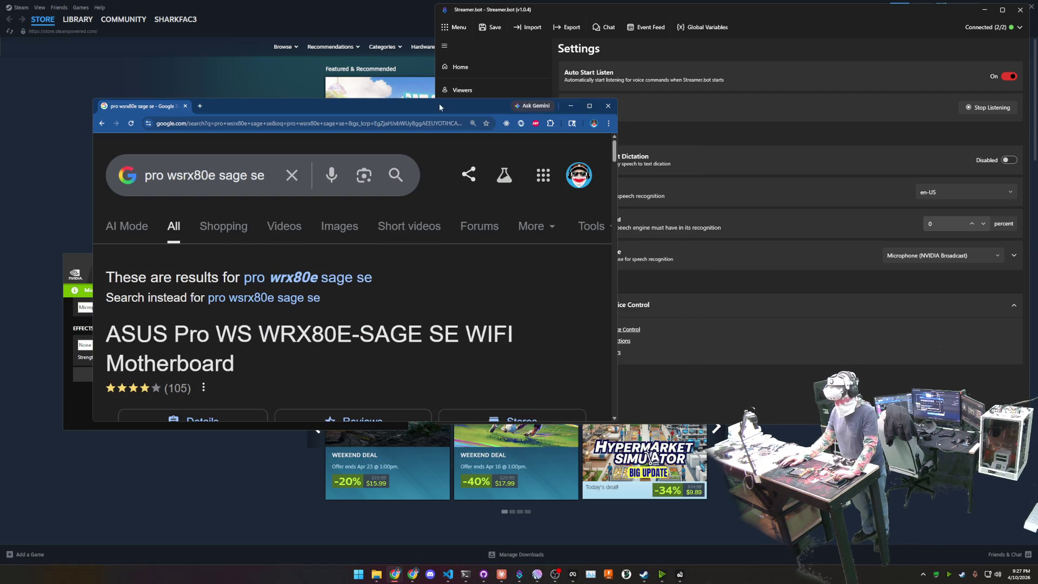
left_click(590, 106)
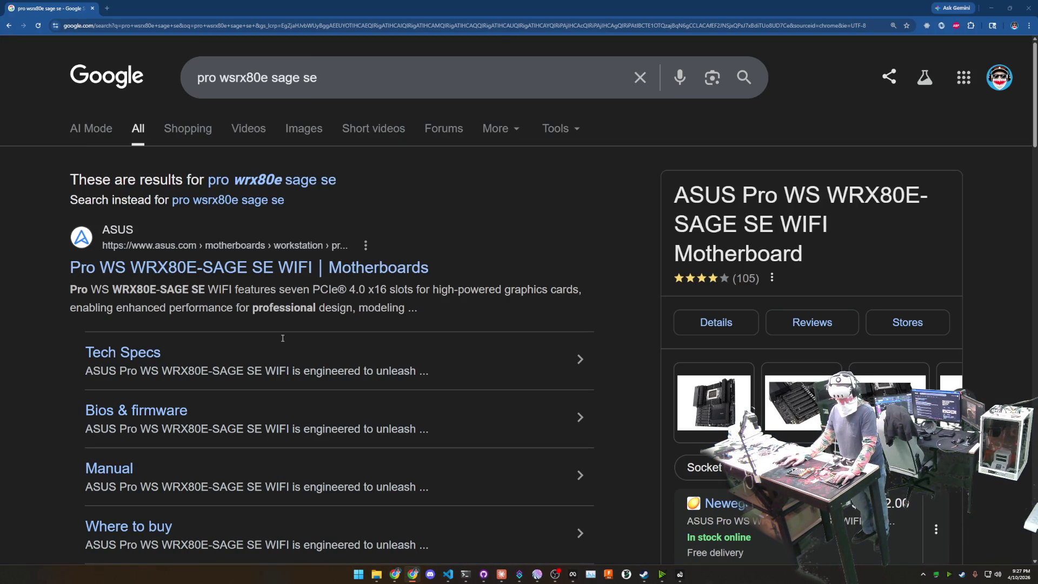
left_click(425, 265)
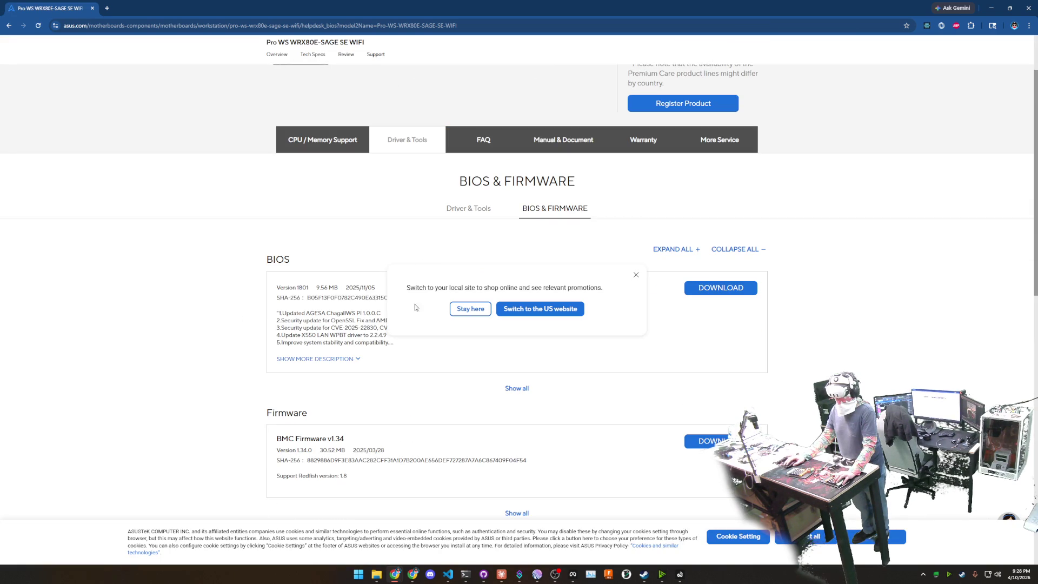
On ASUS's US site, accept cookies, expand the BIOS description and select the 2025/11/05 date
left_click(556, 312)
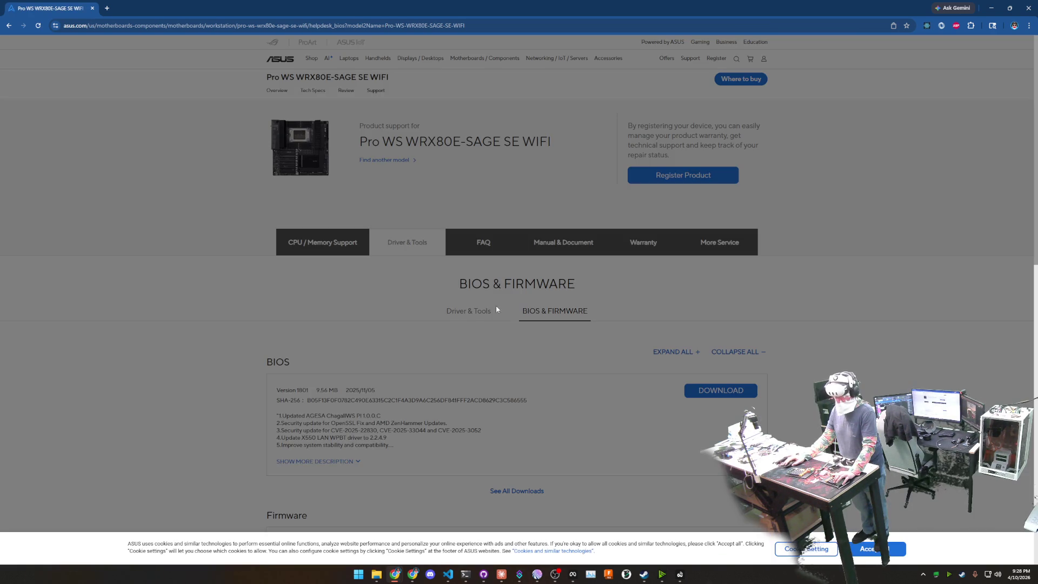
left_click(871, 549)
scroll(419, 359, "down", 3)
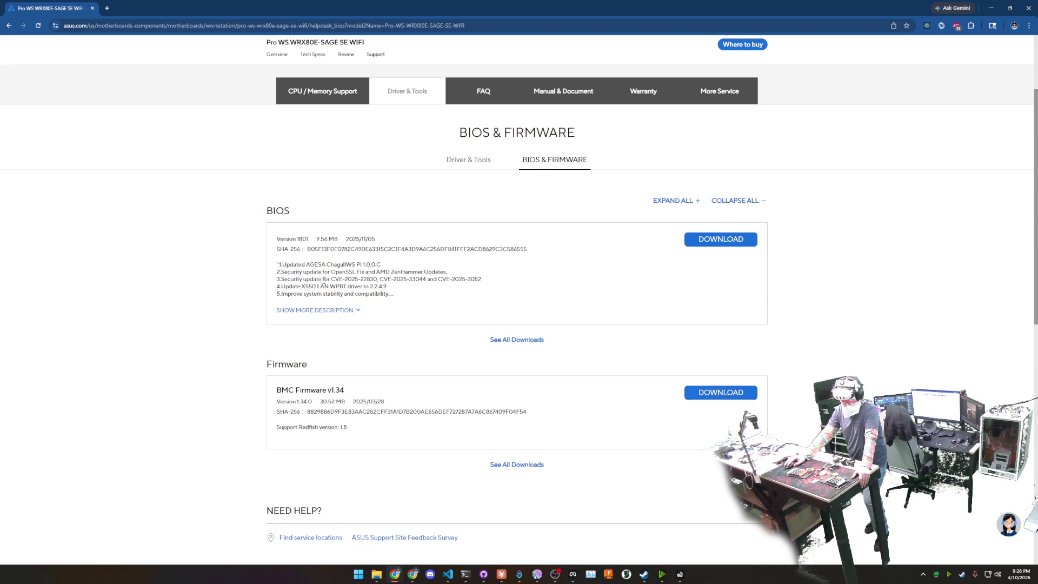
left_click(348, 311)
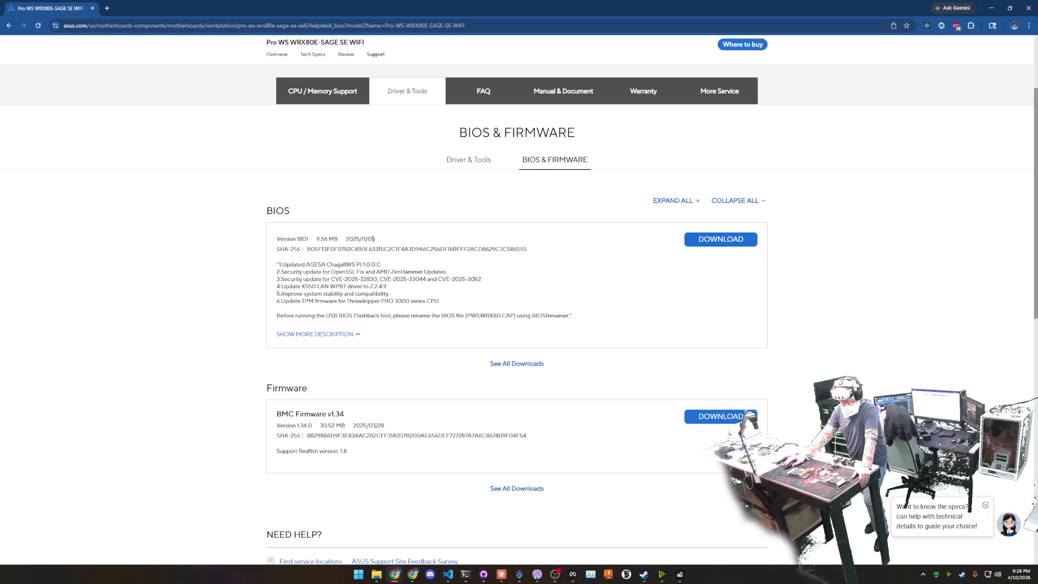
left_click_drag(377, 242, 345, 241)
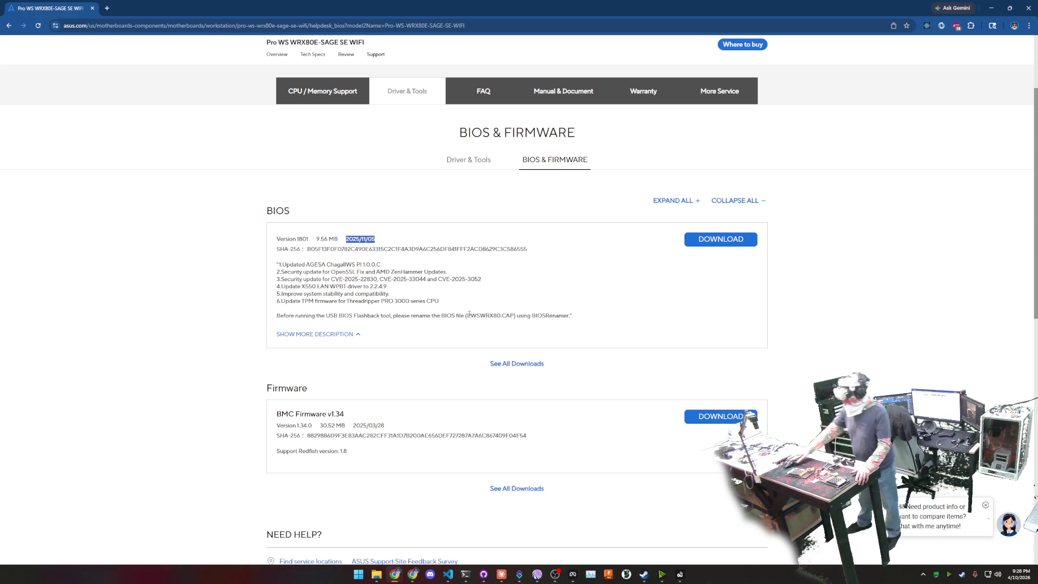
left_click(377, 574)
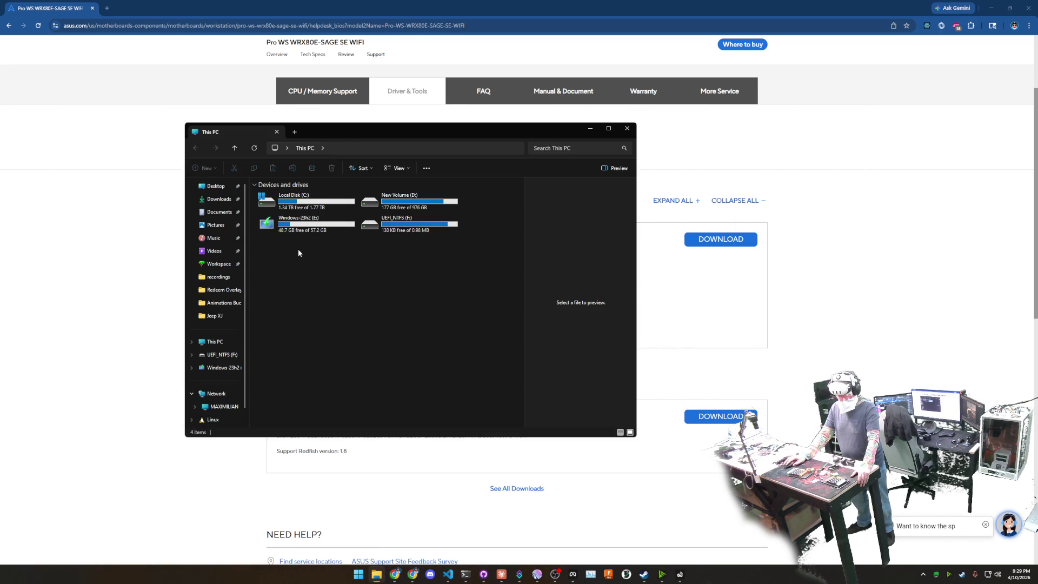
Open the drivers-apps folder on drive E:, look through it, and return to the ASUS page
double_click(312, 226)
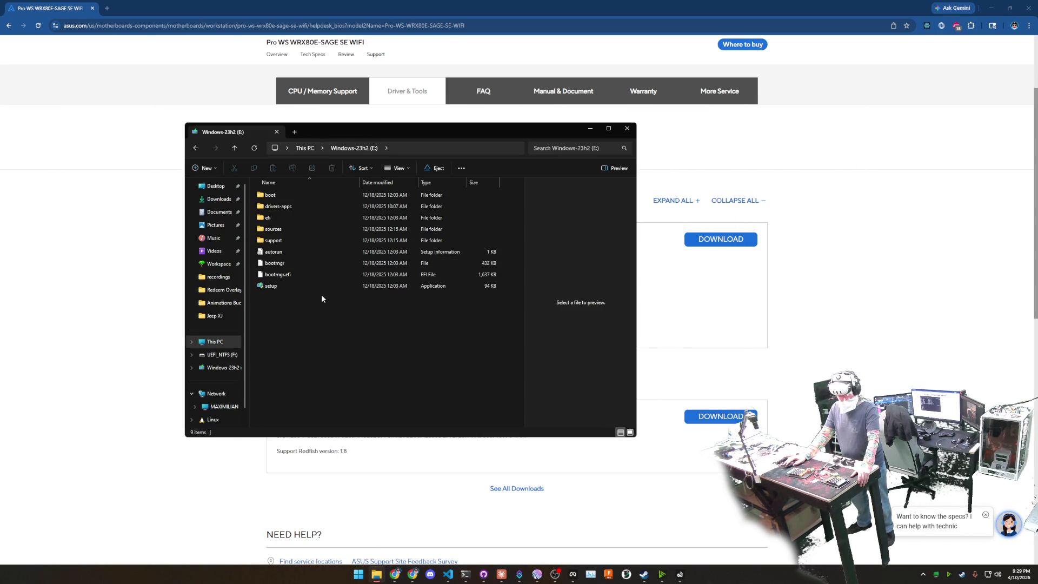
double_click(302, 206)
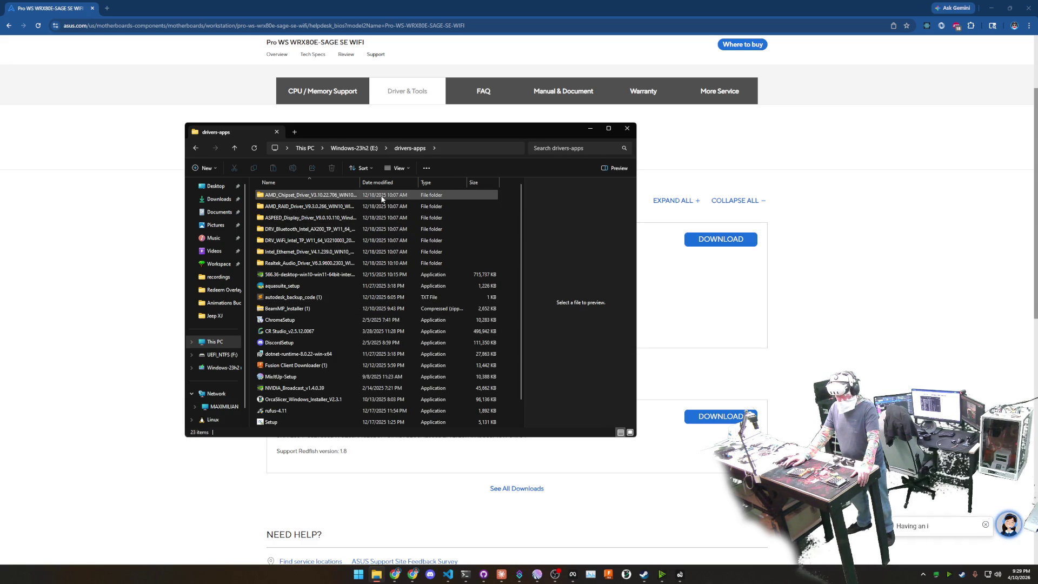
scroll(384, 216, "down", 1)
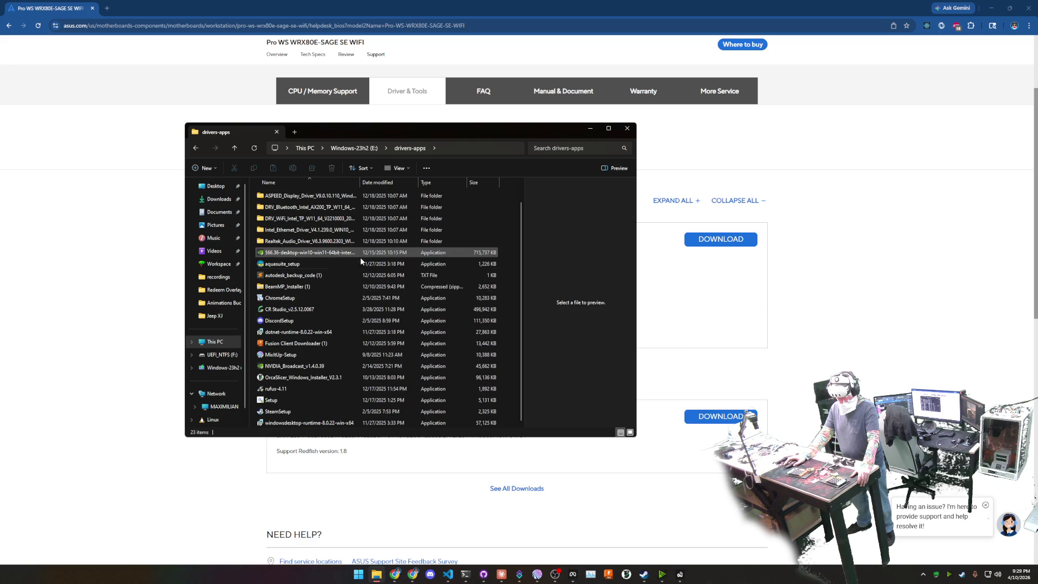
scroll(357, 259, "up", 1)
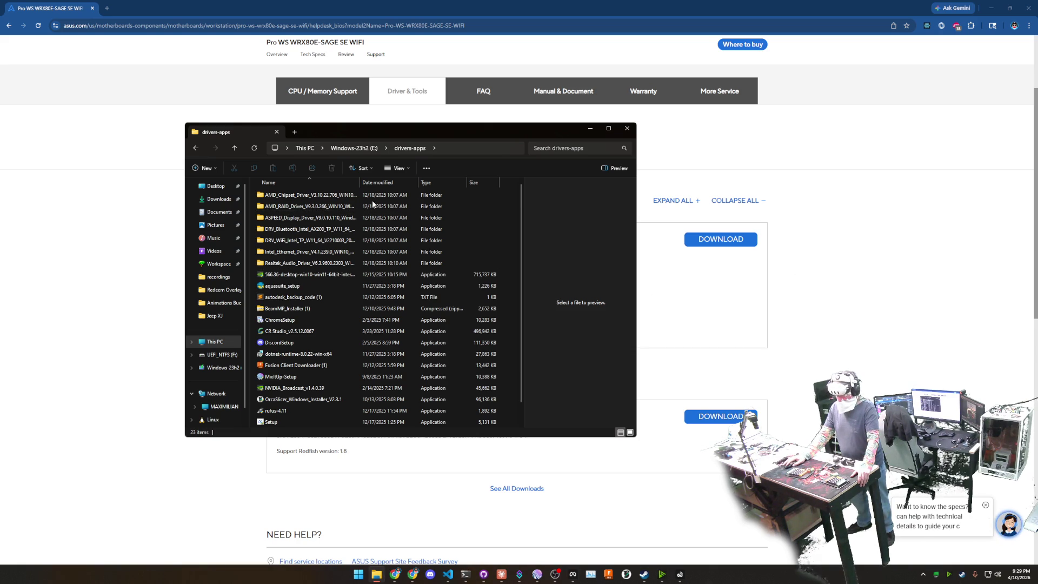
left_click(897, 301)
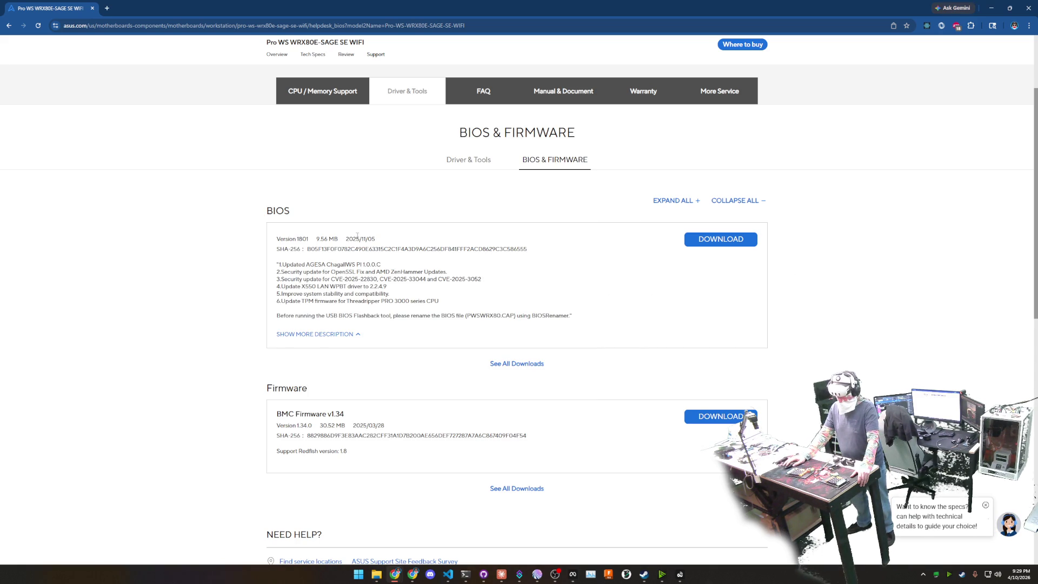
Select then clear the BIOS release date, and switch to the Driver & Tools section
left_click_drag(352, 239, 376, 239)
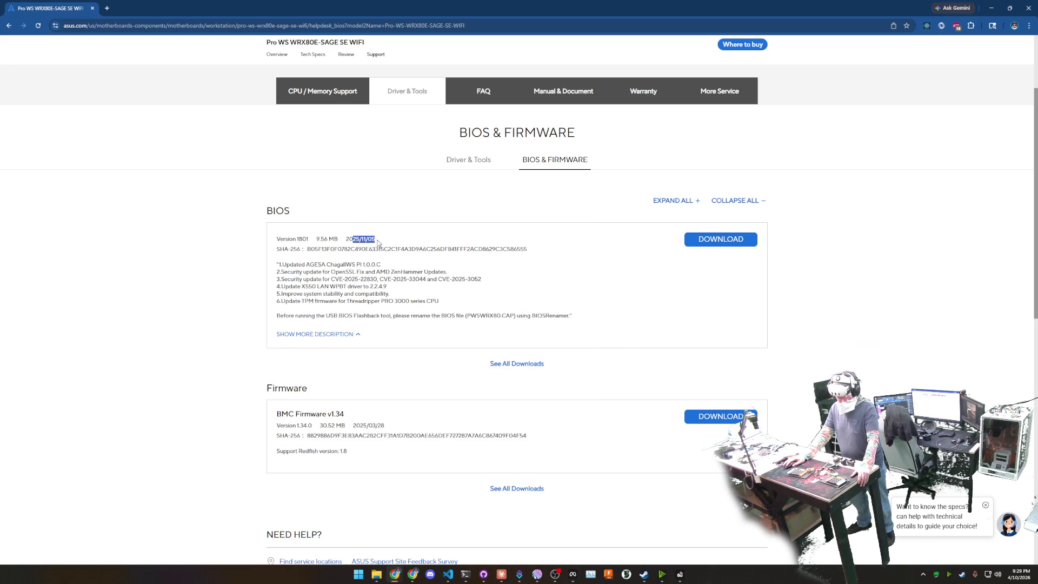
left_click(795, 319)
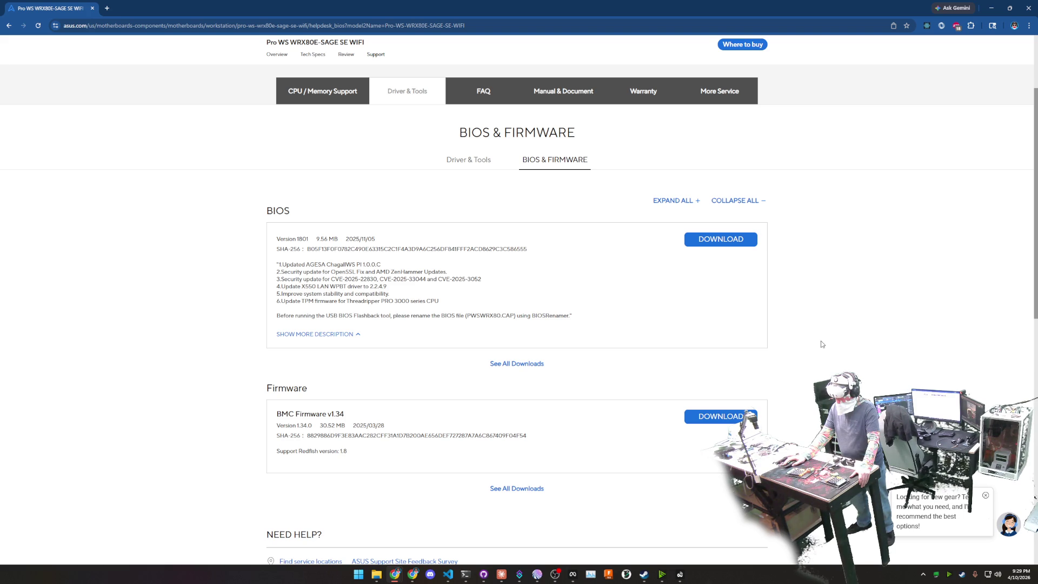
scroll(821, 344, "down", 2)
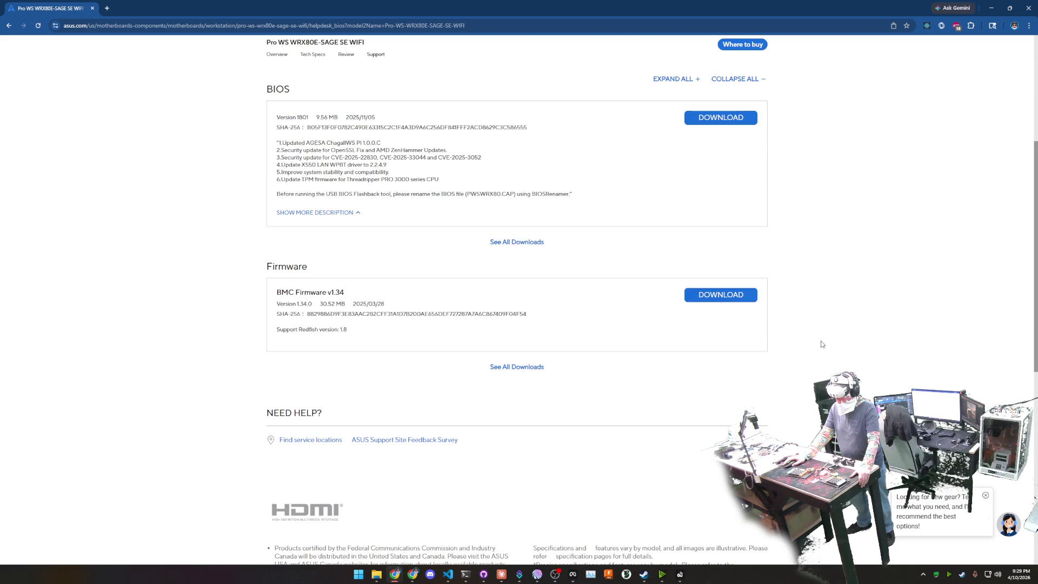
scroll(821, 344, "up", 5)
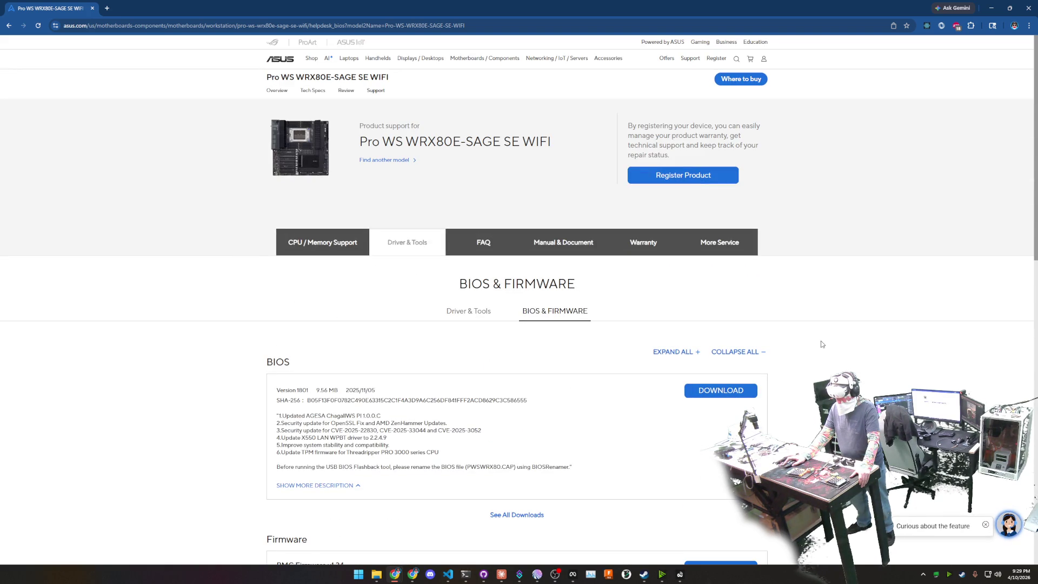
left_click(470, 313)
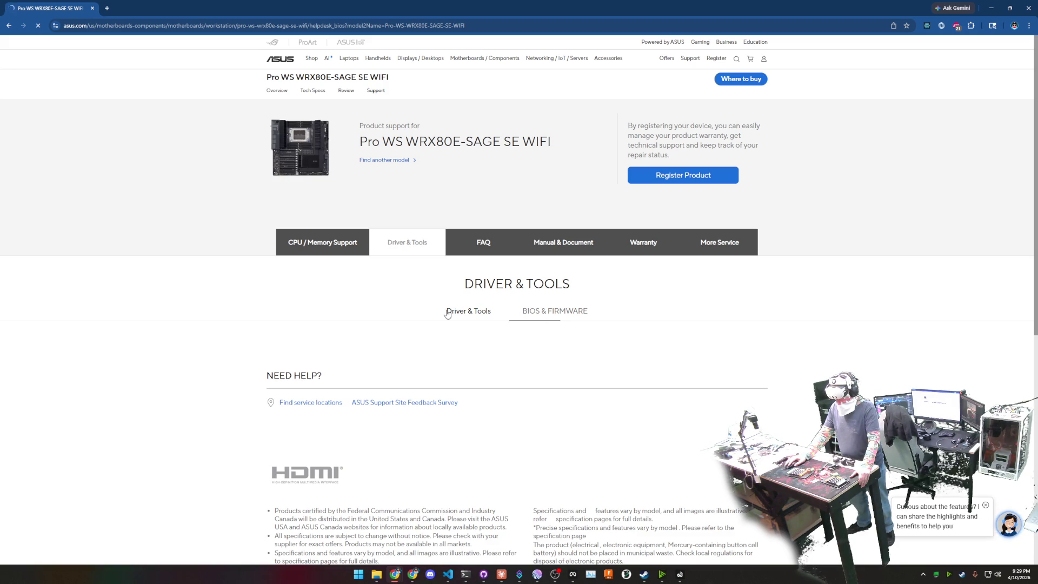
Show the Windows 11 64-bit driver list and scroll through its LAN, Chipset, Audio and Utilities drivers
left_click(466, 313)
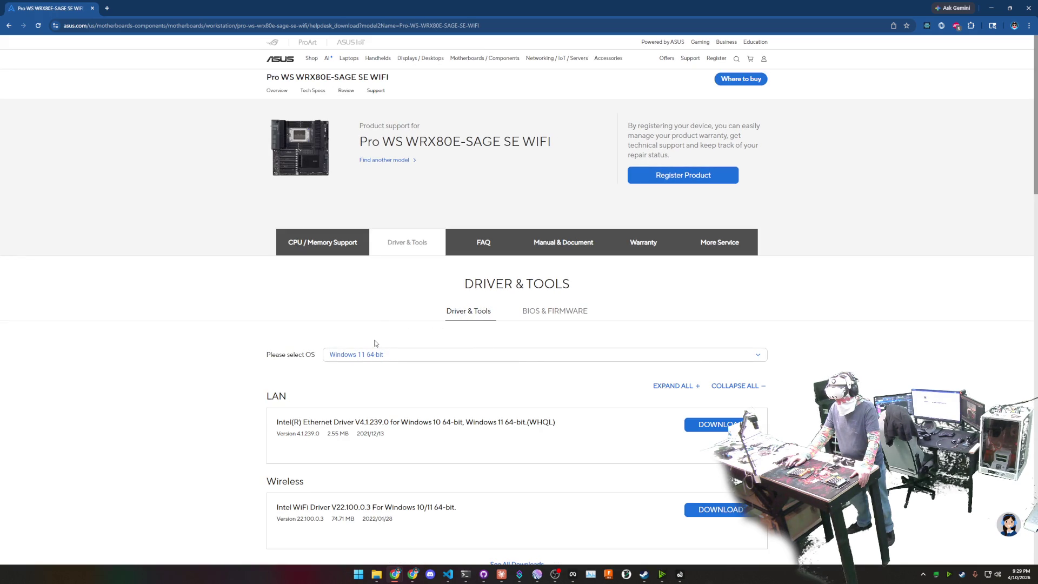
scroll(242, 398, "down", 4)
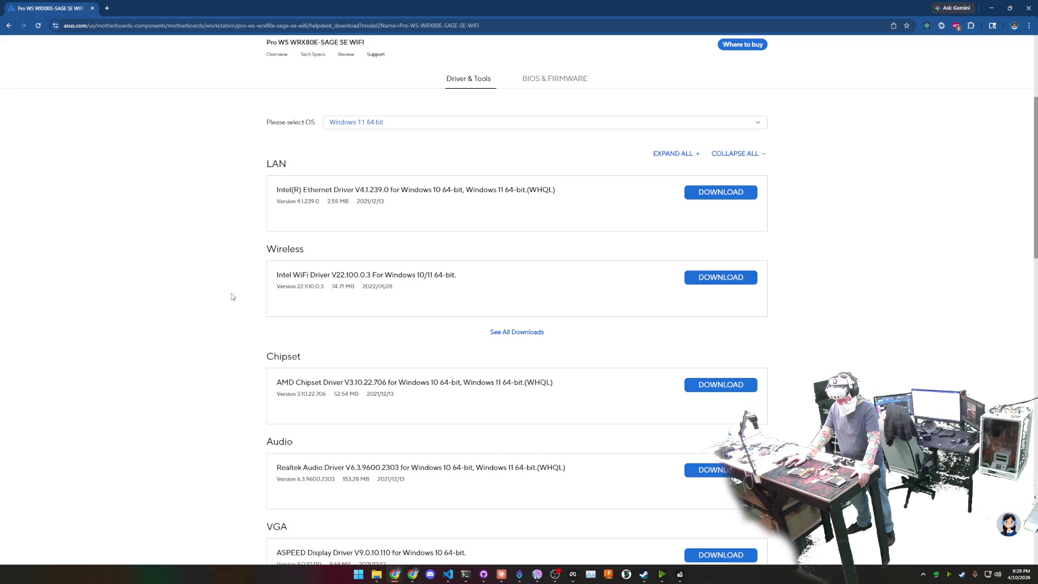
scroll(233, 296, "down", 1)
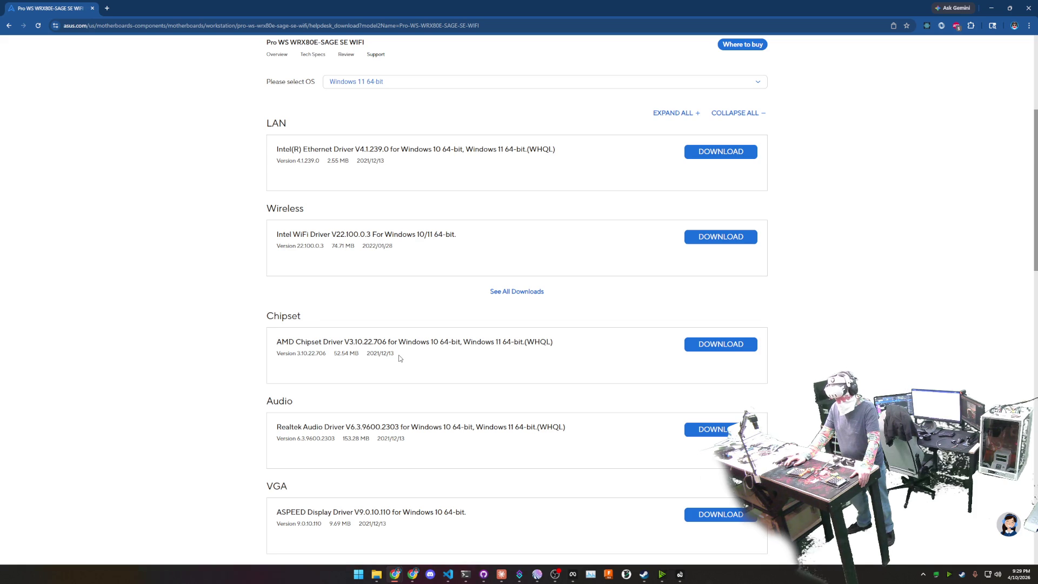
scroll(232, 355, "down", 4)
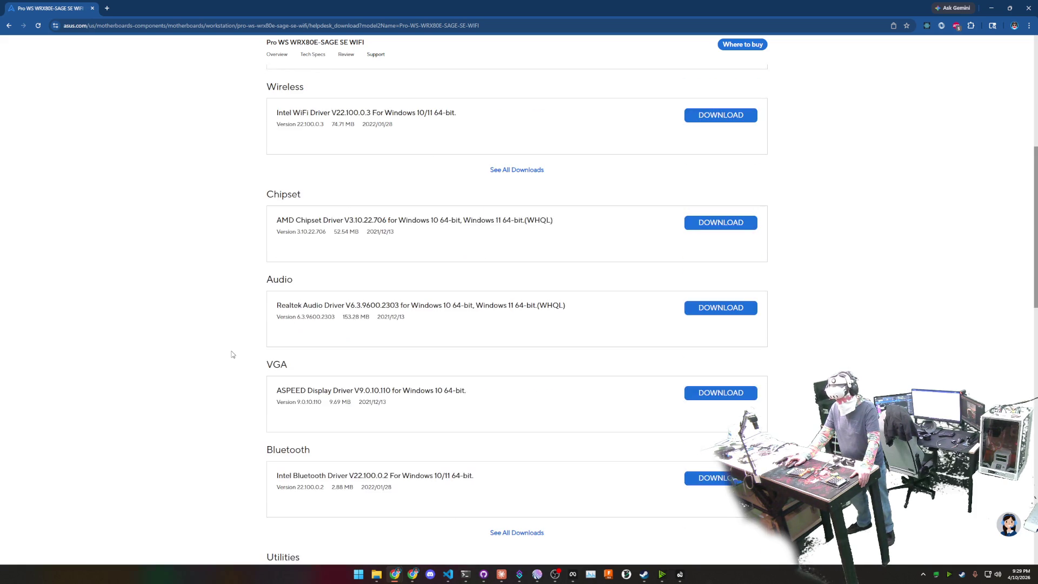
scroll(232, 354, "down", 4)
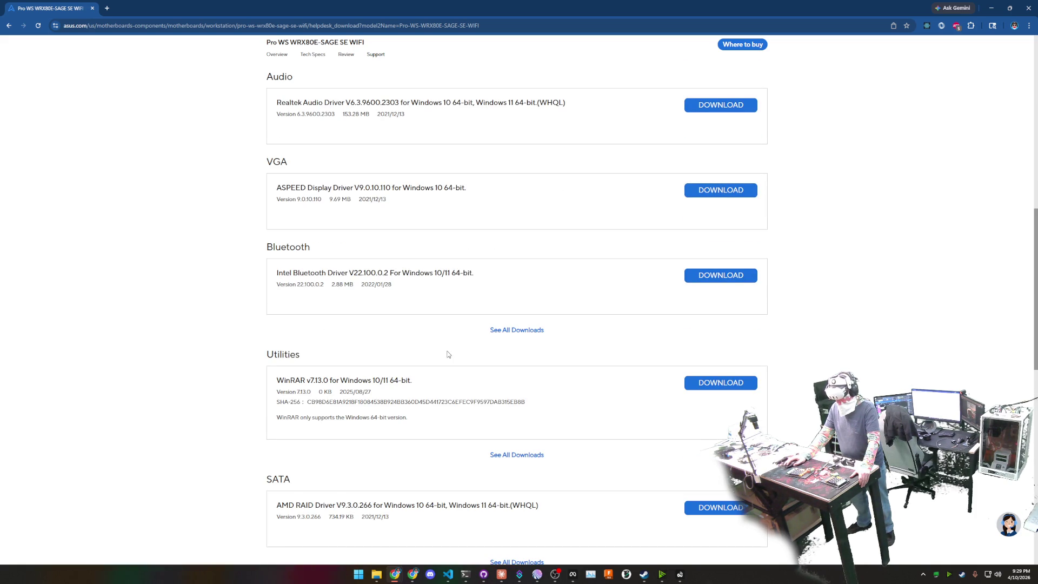
scroll(226, 349, "down", 5)
scroll(225, 348, "up", 15)
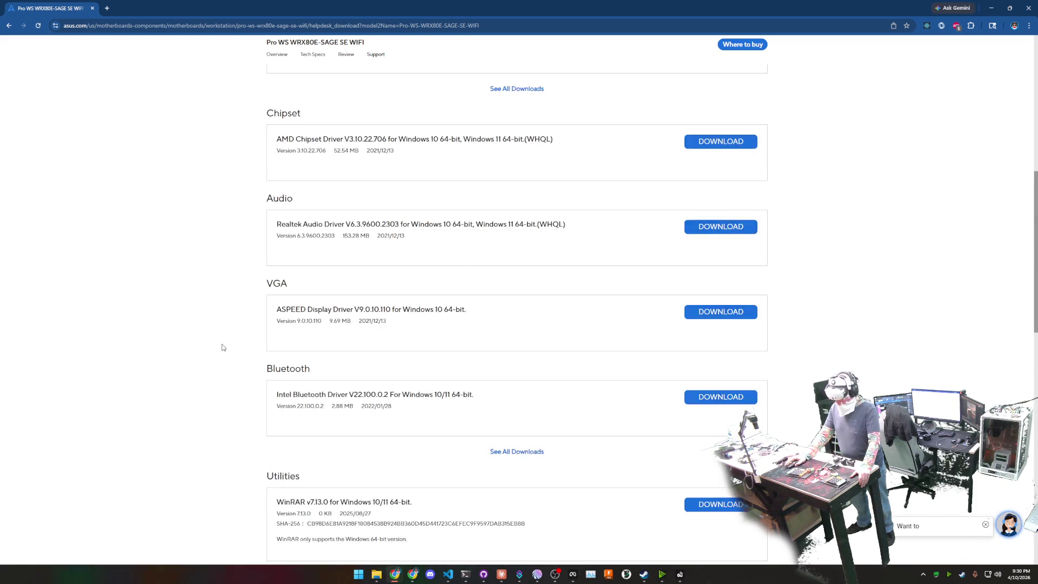
scroll(225, 348, "up", 3)
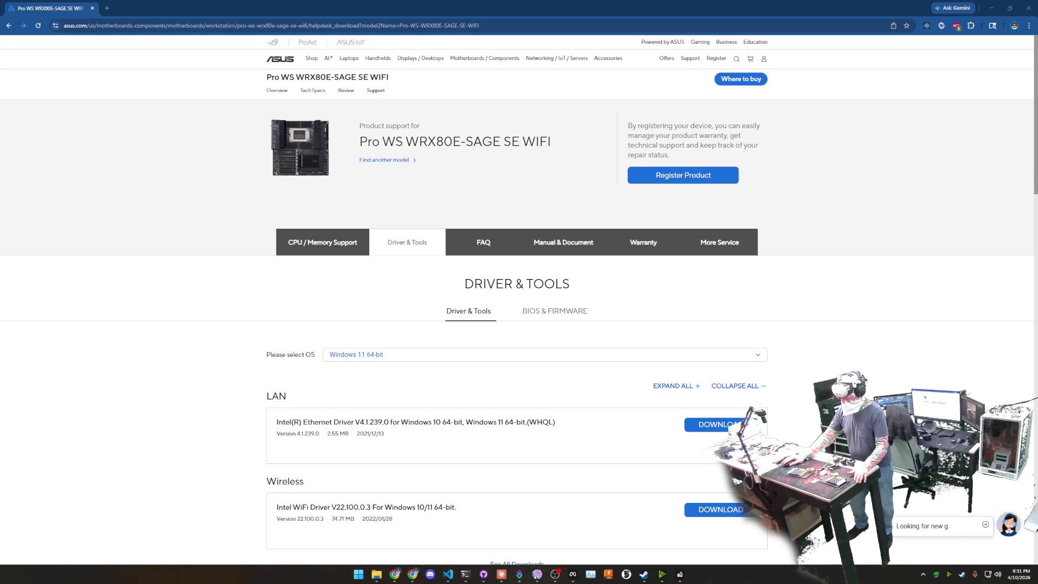
left_click(1029, 8)
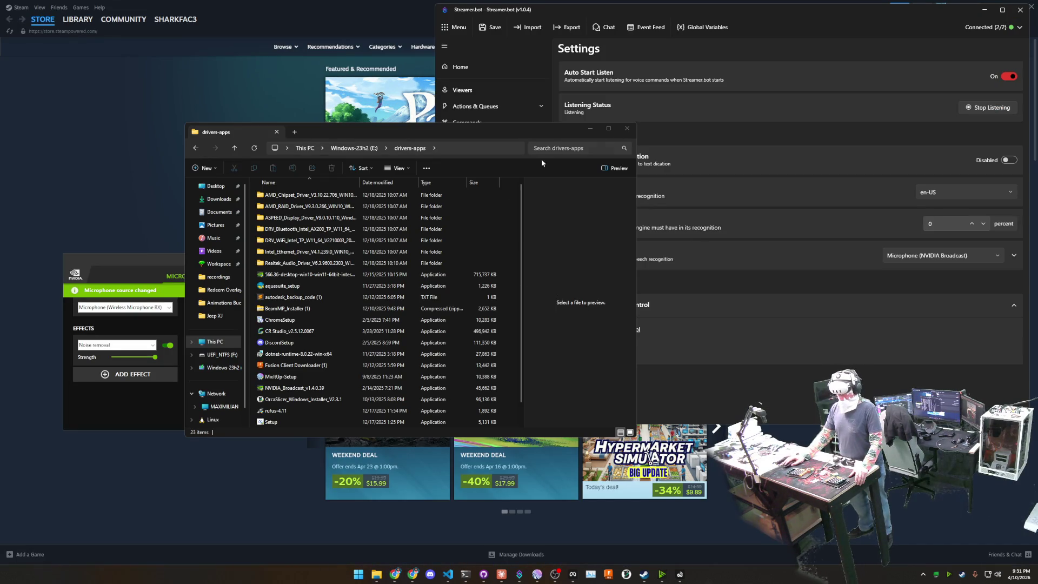
Close the drivers-apps folder, launch Device Manager via a Start search for 'devi', and maximize it
left_click(627, 128)
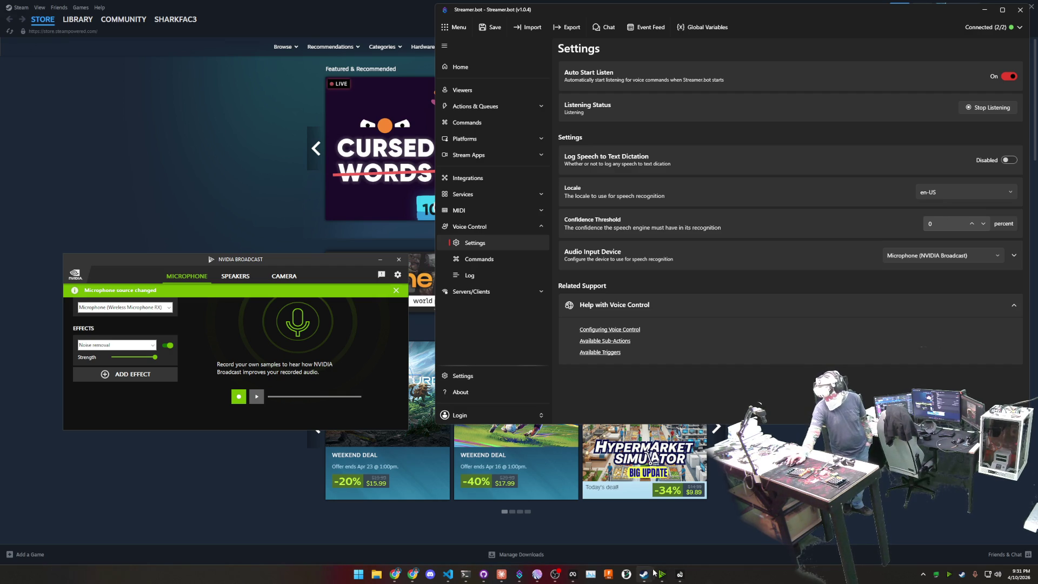
left_click(358, 573)
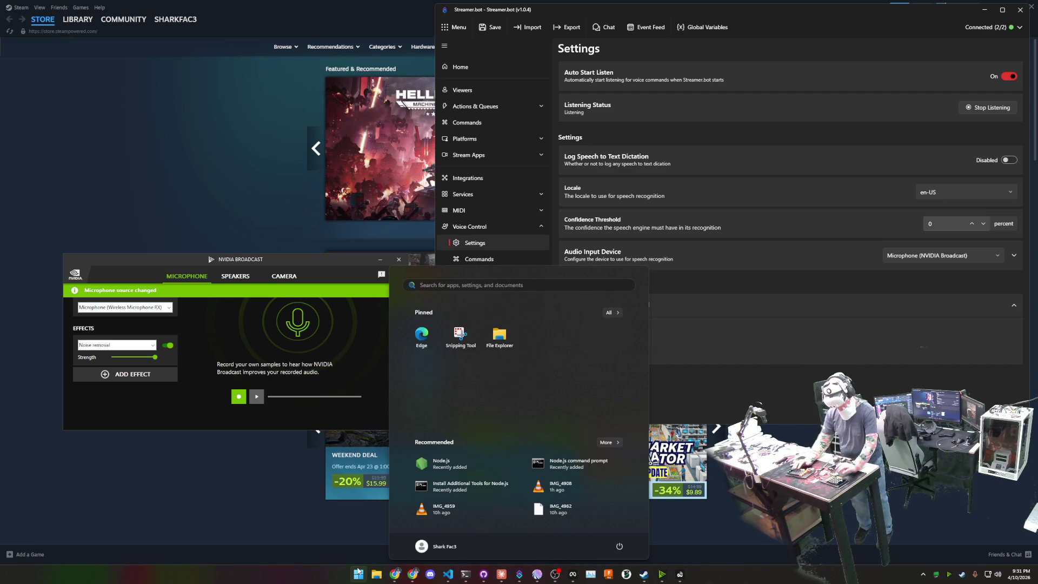
type("devi")
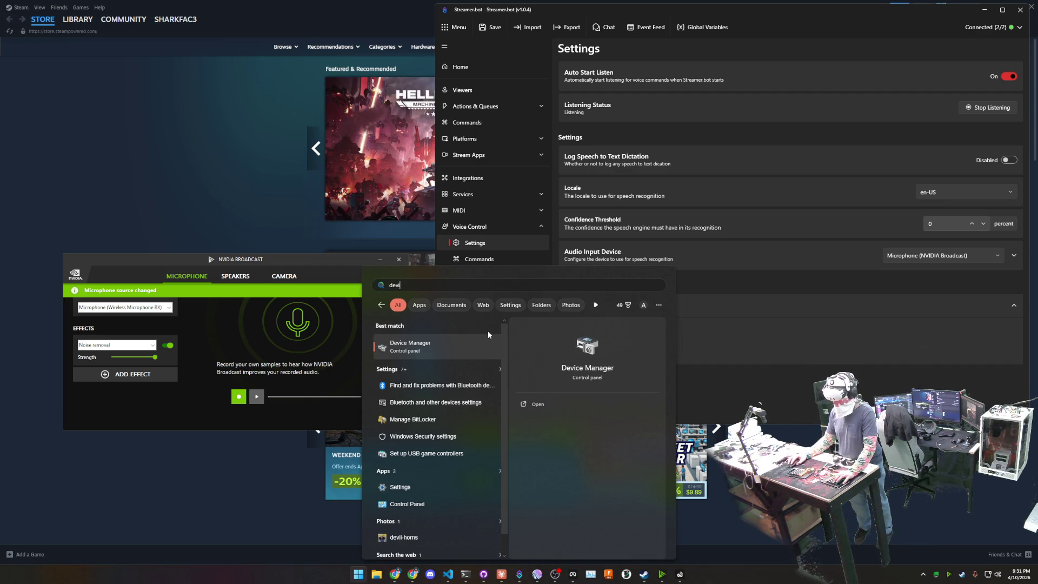
left_click(427, 344)
left_click_drag(199, 22, 289, 130)
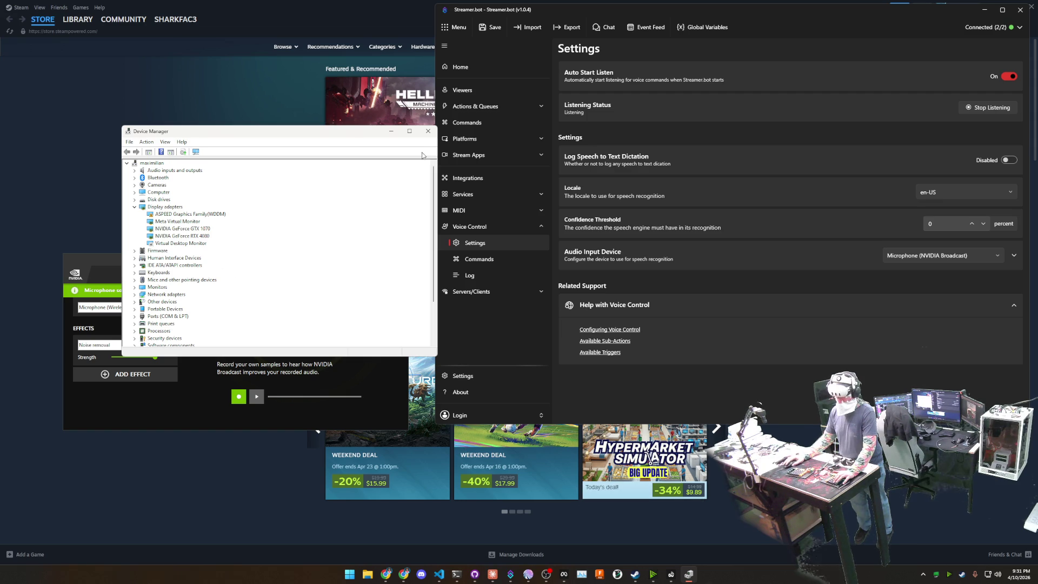
left_click(417, 132)
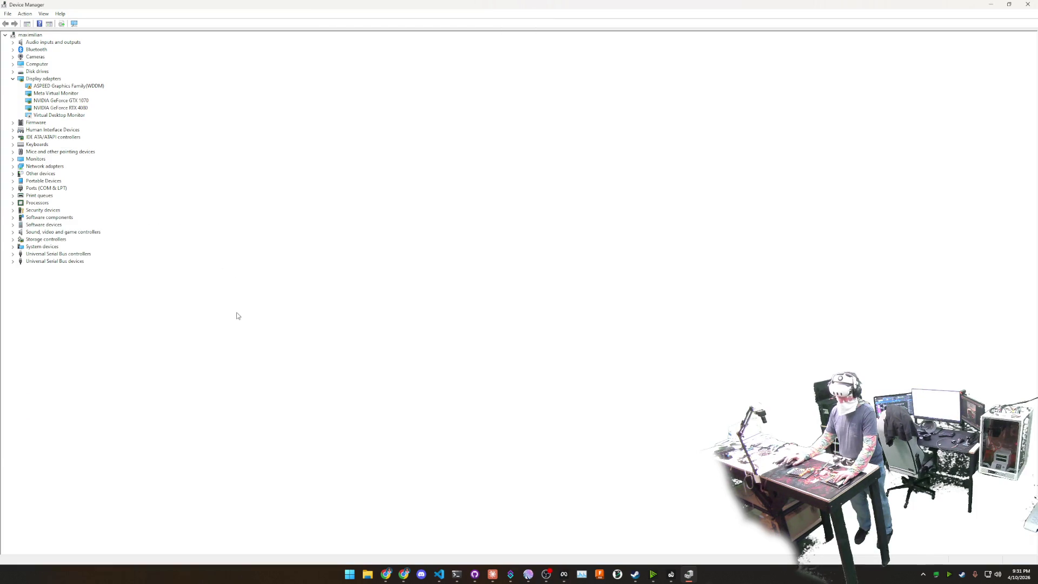
Expand Universal Serial Bus controllers and right-click the first Generic USB Hub
left_click(13, 261)
left_click(48, 255)
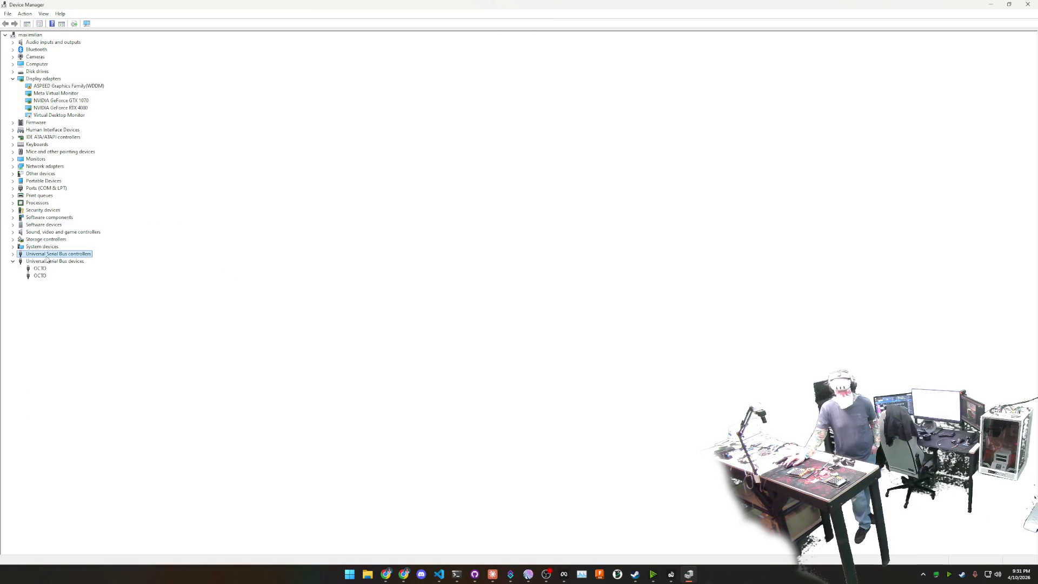
left_click(13, 255)
scroll(210, 314, "down", 1)
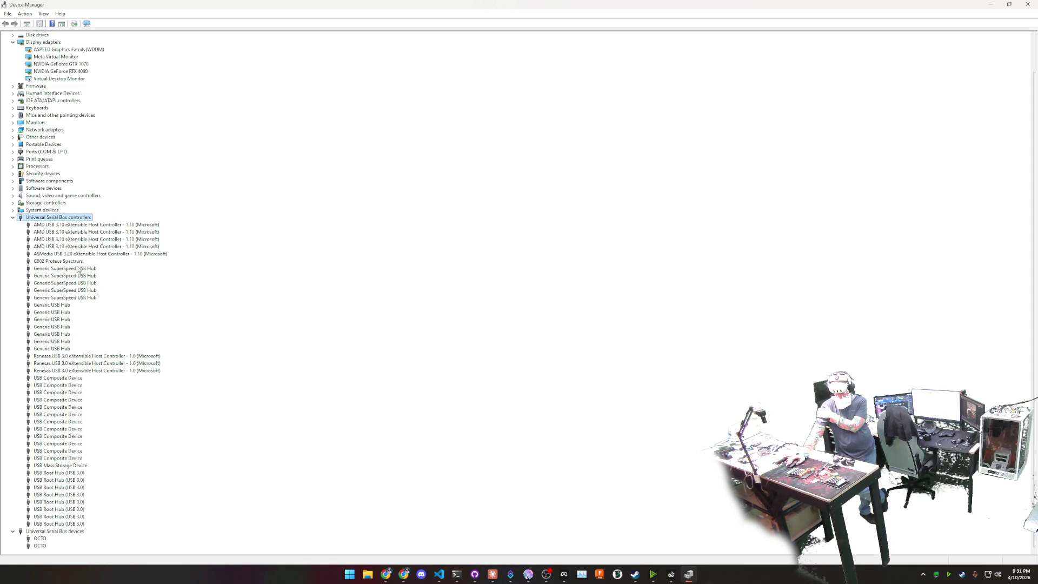
right_click(66, 305)
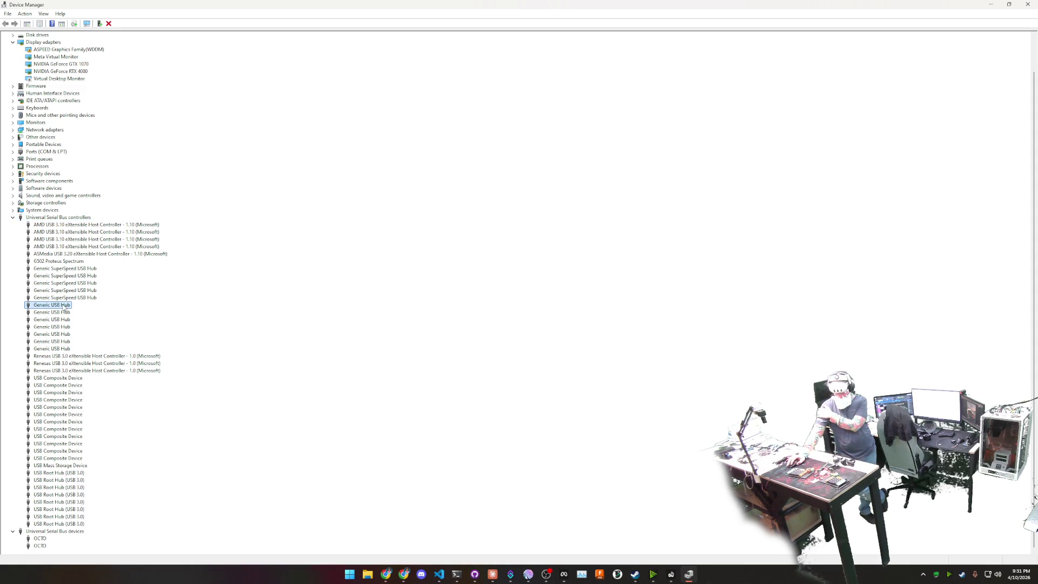
Turn off power saving on the first two Generic USB Hubs
left_click(99, 344)
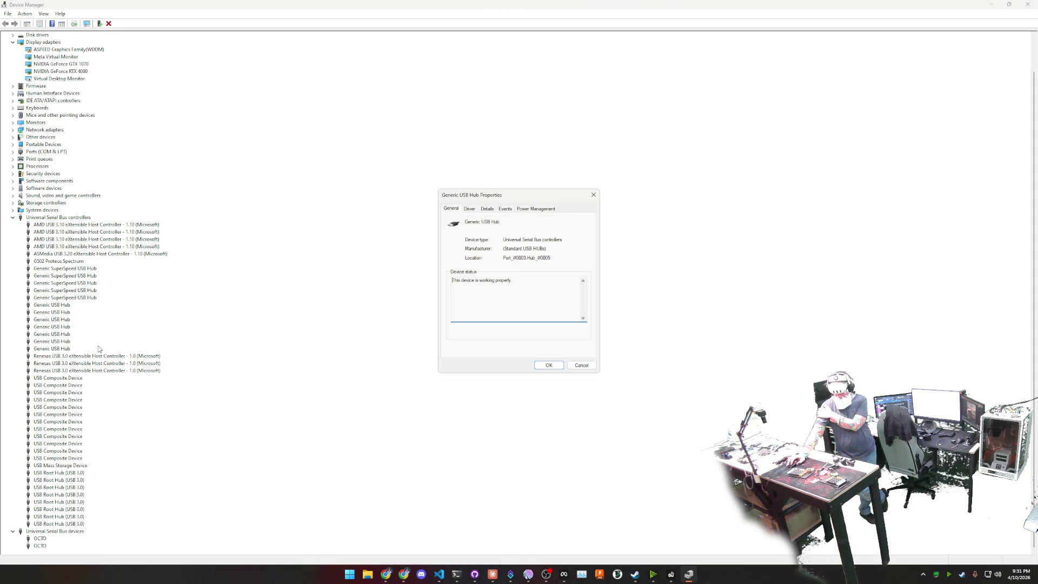
left_click(539, 211)
left_click(450, 241)
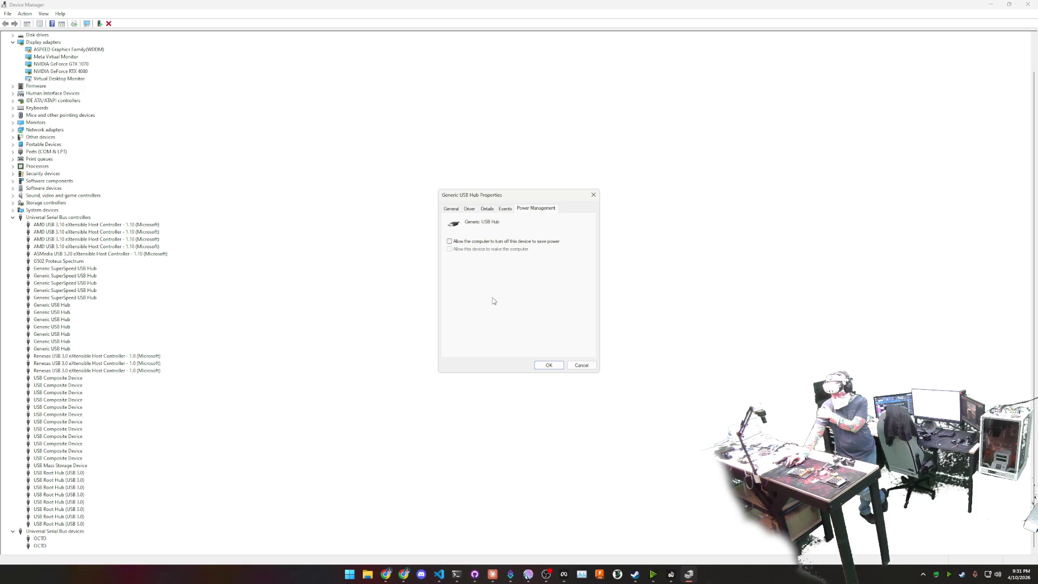
left_click(547, 365)
right_click(62, 318)
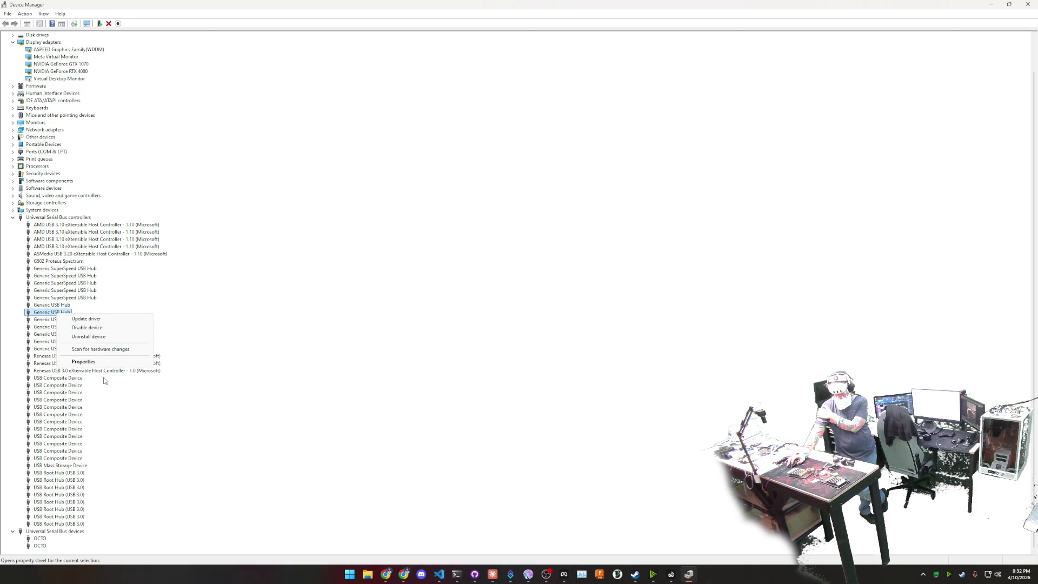
left_click(99, 360)
left_click(537, 208)
left_click(449, 242)
left_click(562, 365)
Clear the power-saving option on the third and fourth Generic USB Hubs
right_click(56, 319)
left_click(80, 368)
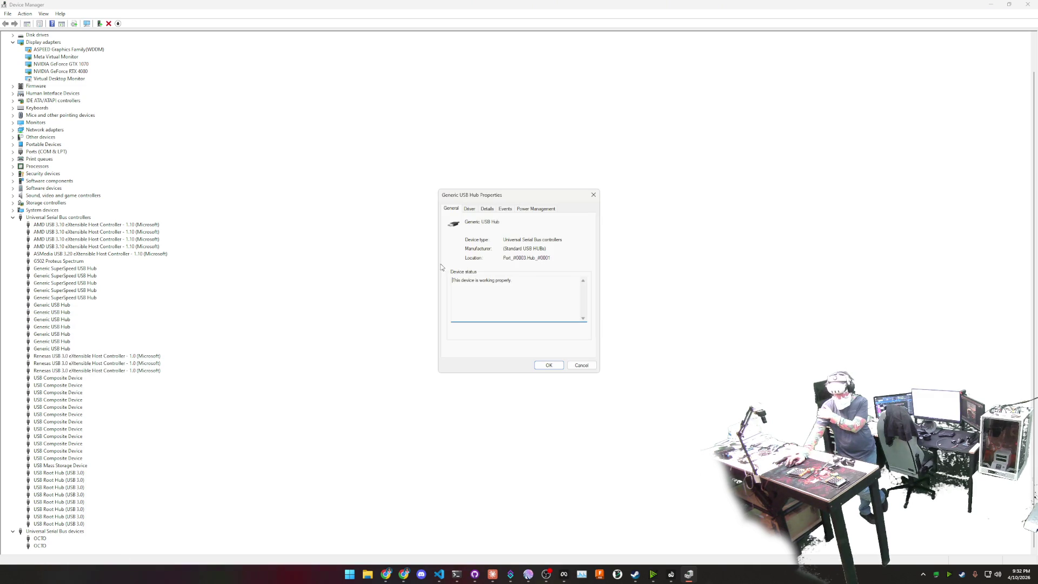
left_click(533, 210)
left_click(478, 242)
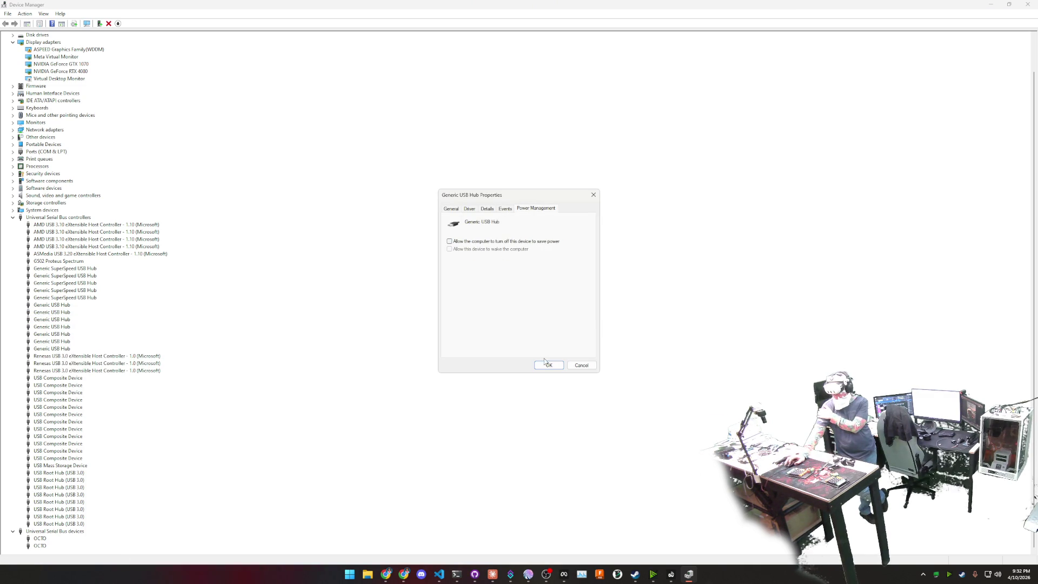
left_click(546, 365)
right_click(62, 328)
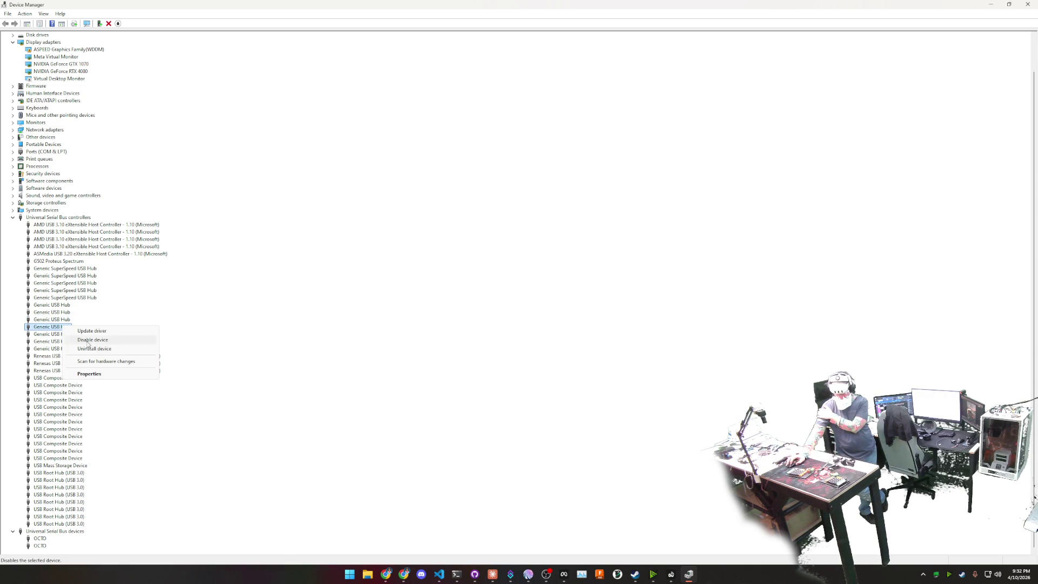
left_click(96, 376)
left_click(532, 209)
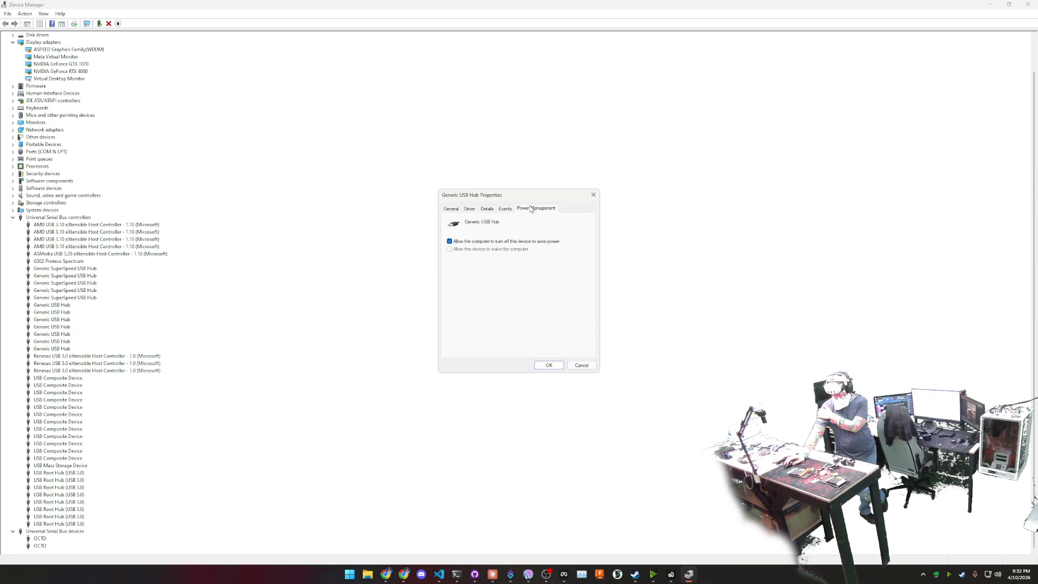
left_click(449, 241)
left_click(548, 366)
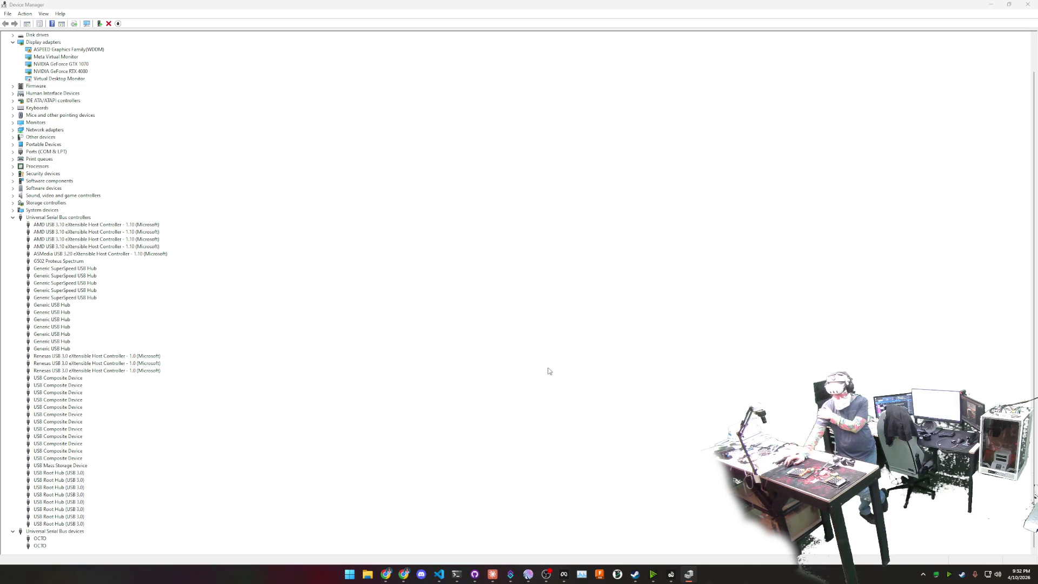
Disable power saving on the fifth and sixth Generic USB Hubs
right_click(52, 336)
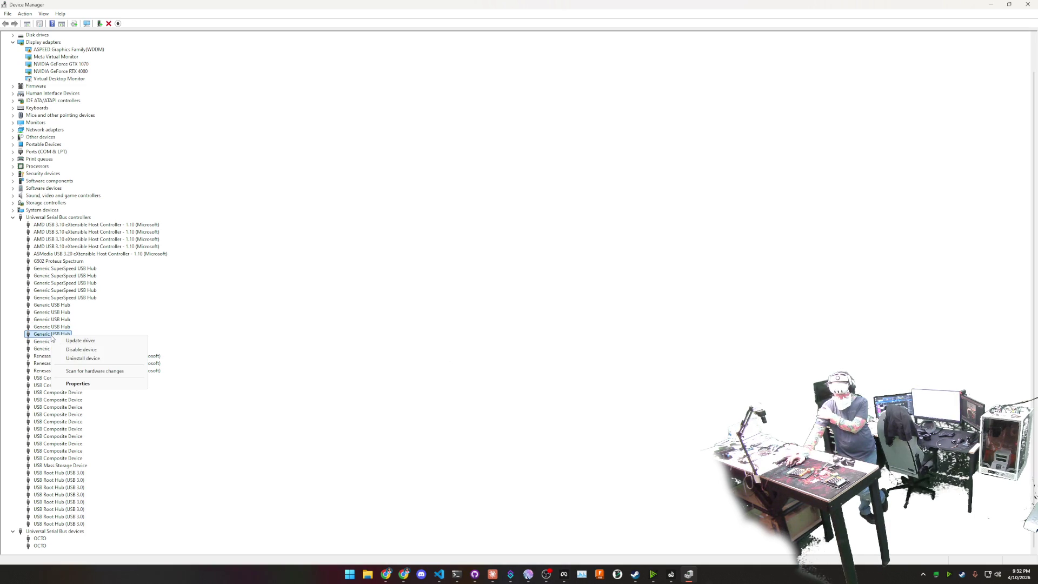
left_click(81, 385)
left_click(540, 209)
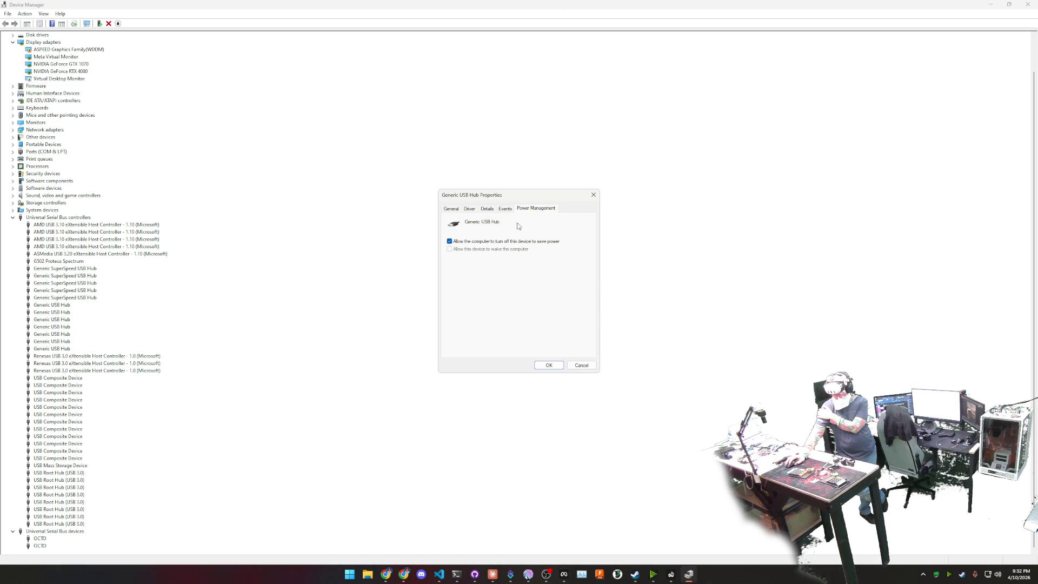
left_click(475, 242)
left_click(548, 365)
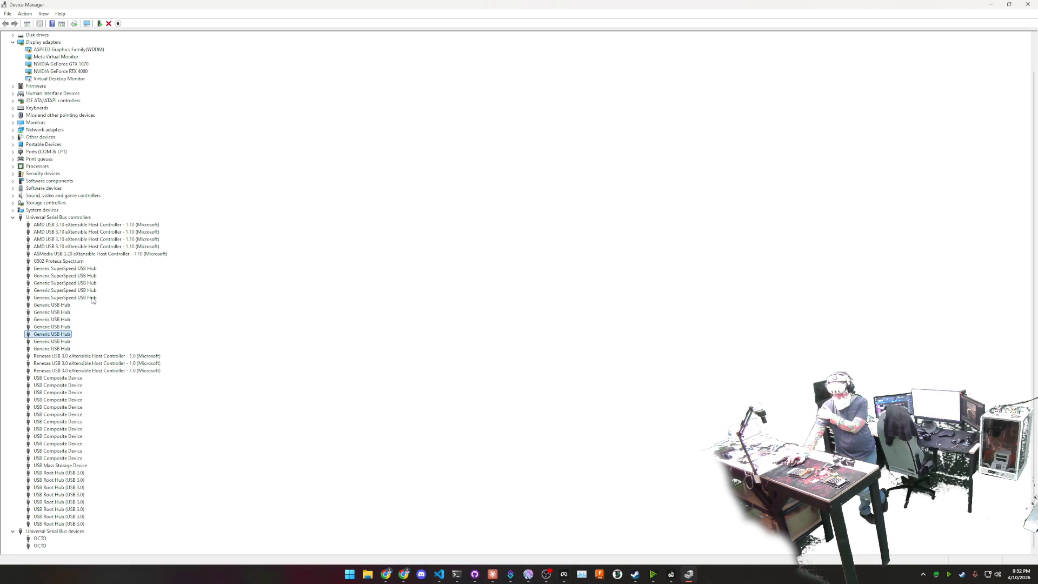
right_click(61, 344)
left_click(87, 381)
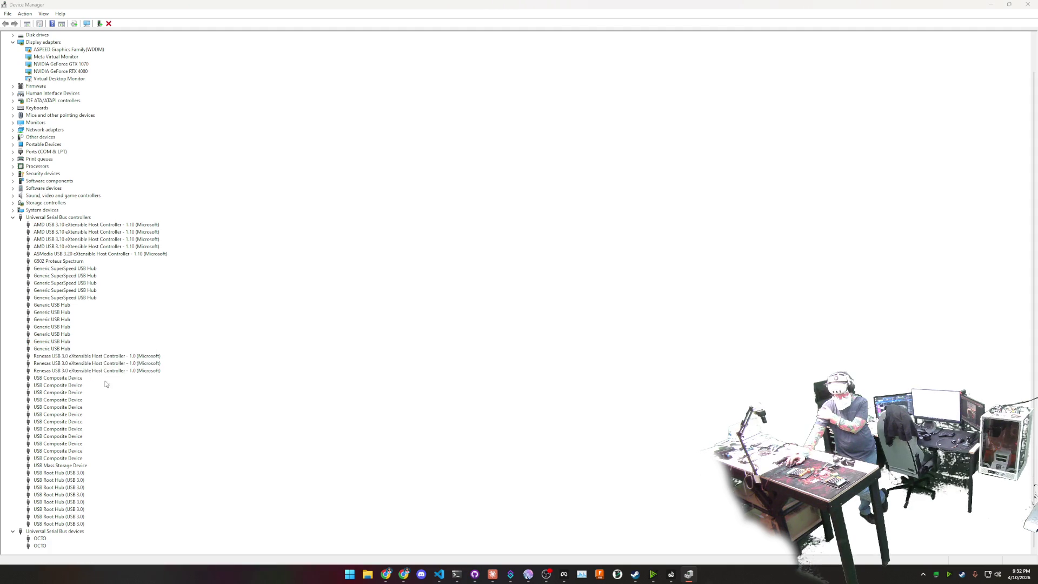
left_click(529, 210)
left_click(460, 241)
left_click(548, 366)
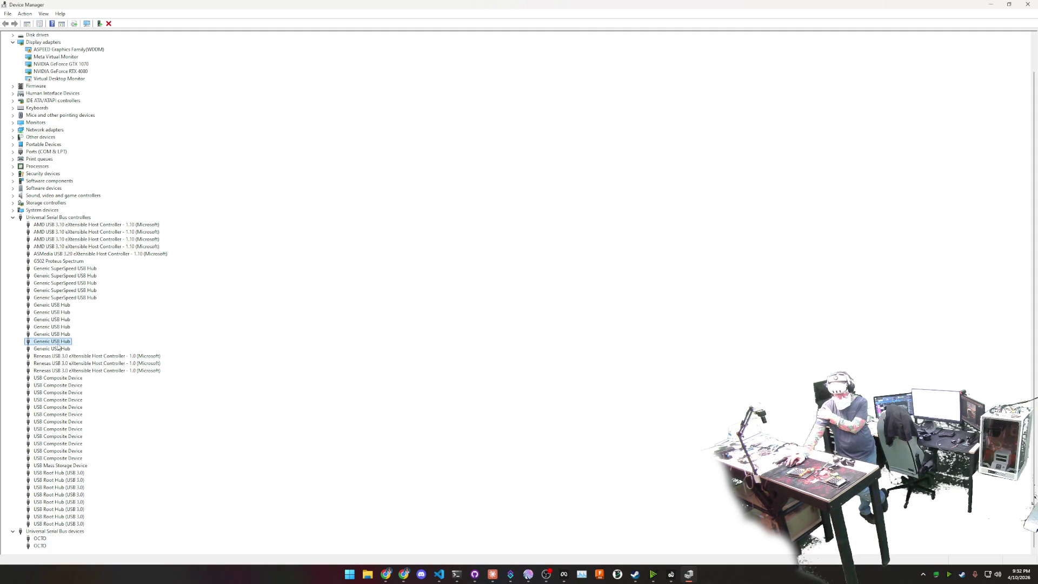
Untick power saving on the last Generic USB Hub
right_click(60, 350)
left_click(93, 389)
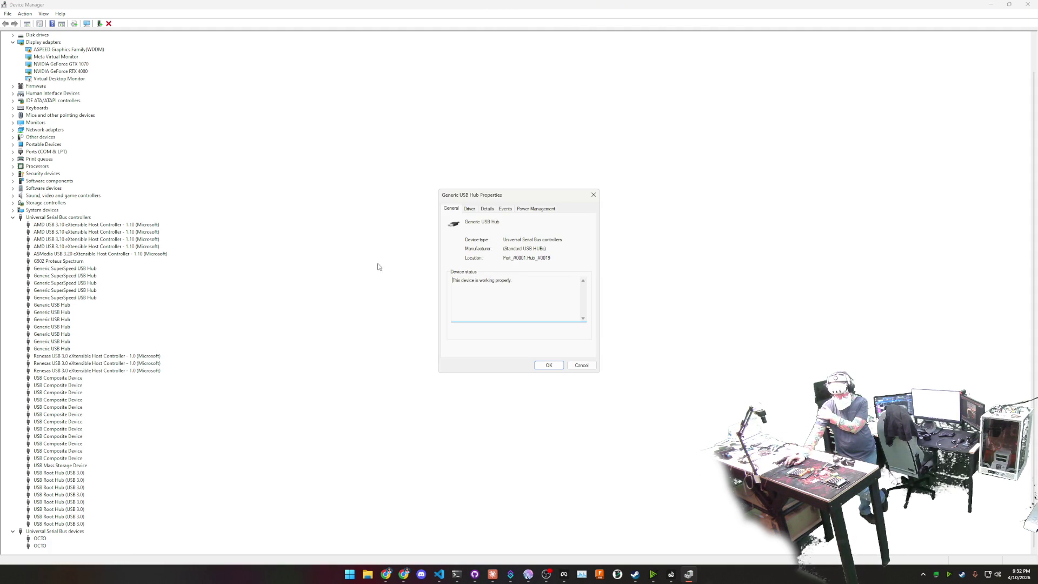
left_click(544, 210)
left_click(448, 242)
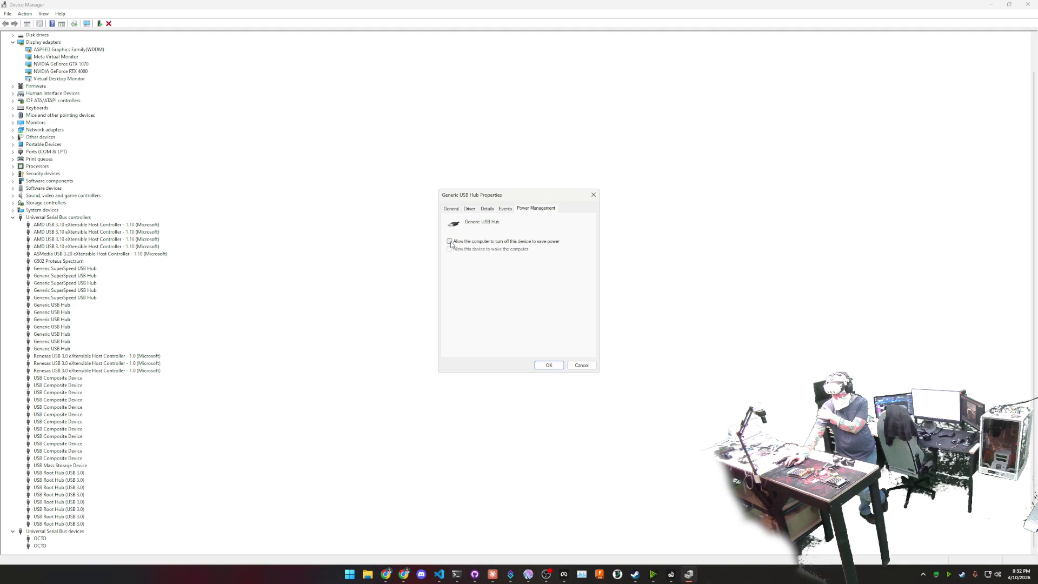
left_click(548, 365)
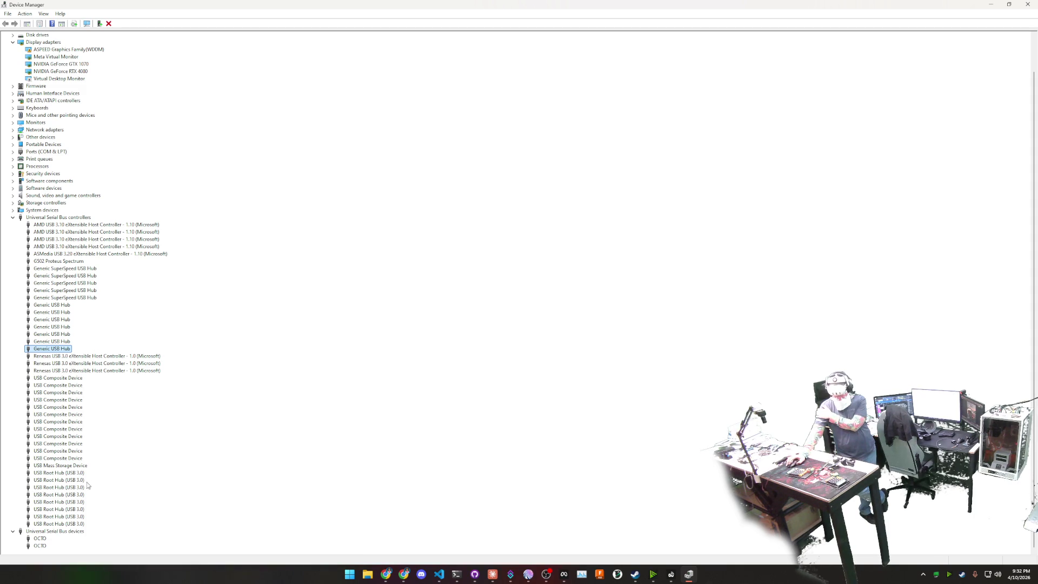
Check one USB Root Hub's power settings, then disable power saving on the first USB Root Hub (USB 3.0)
right_click(72, 474)
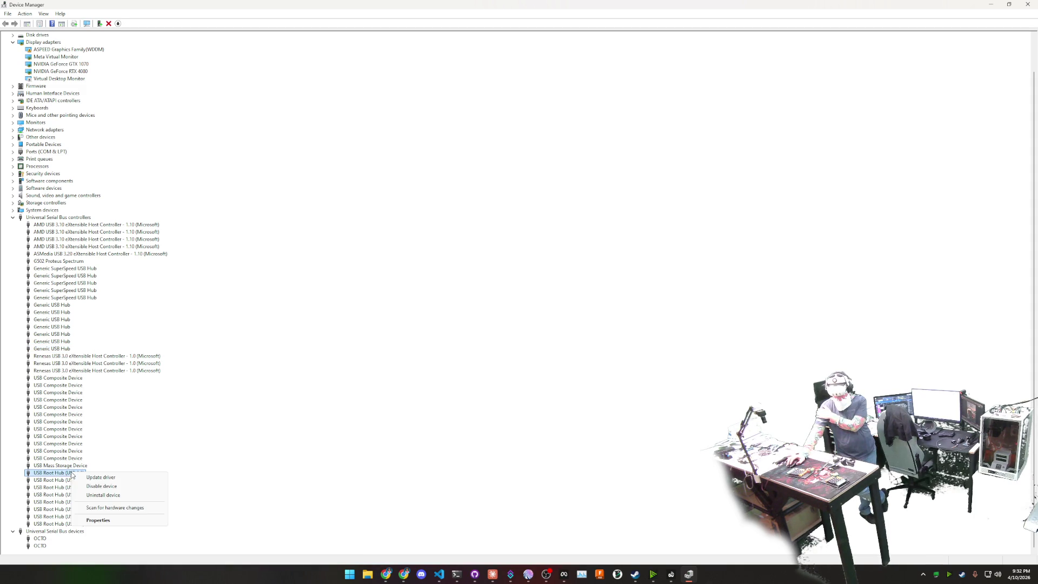
left_click(114, 524)
left_click(532, 209)
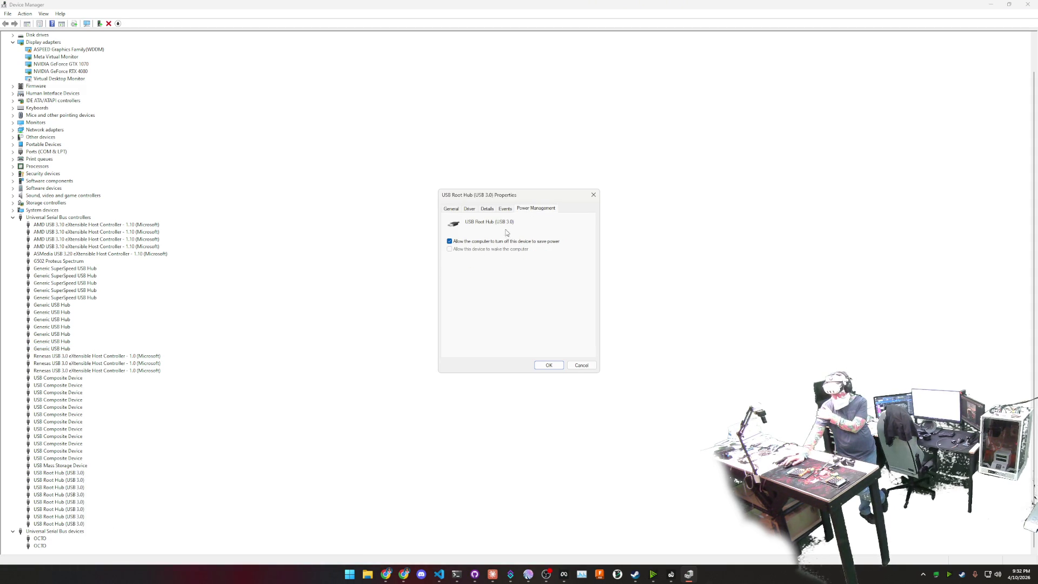
left_click(549, 366)
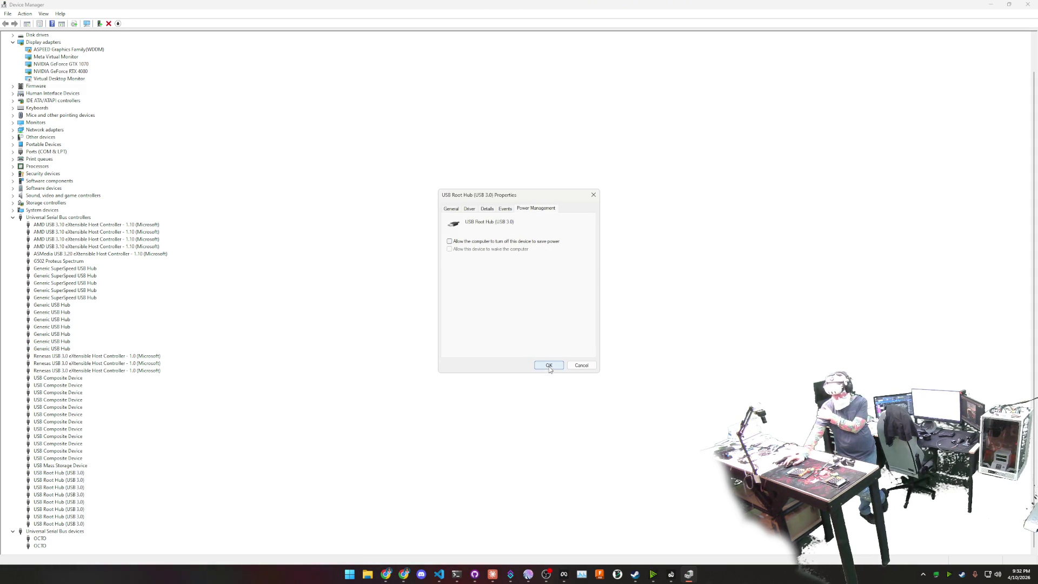
right_click(54, 482)
left_click(81, 527)
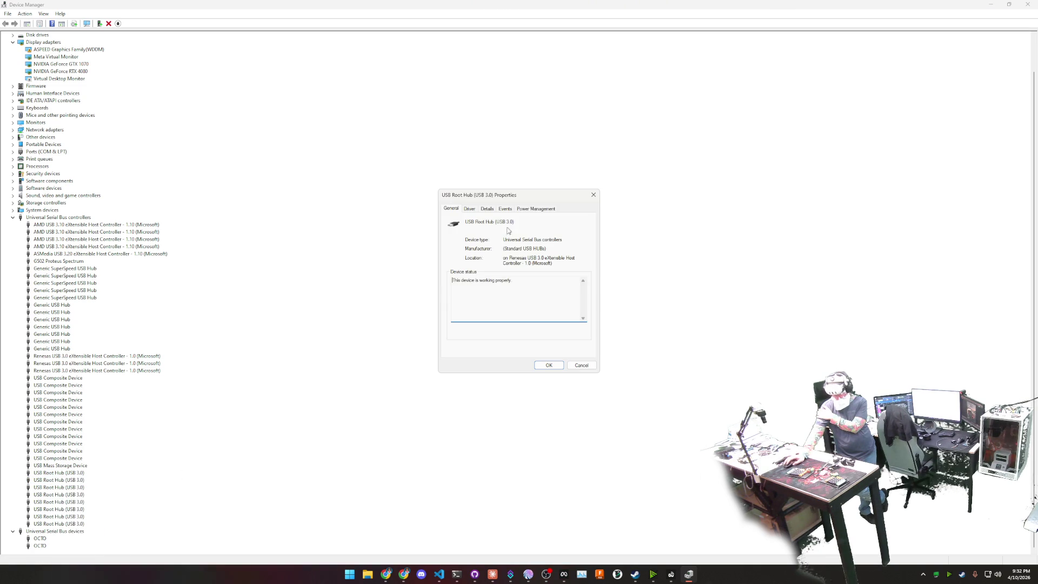
left_click(530, 210)
left_click(503, 243)
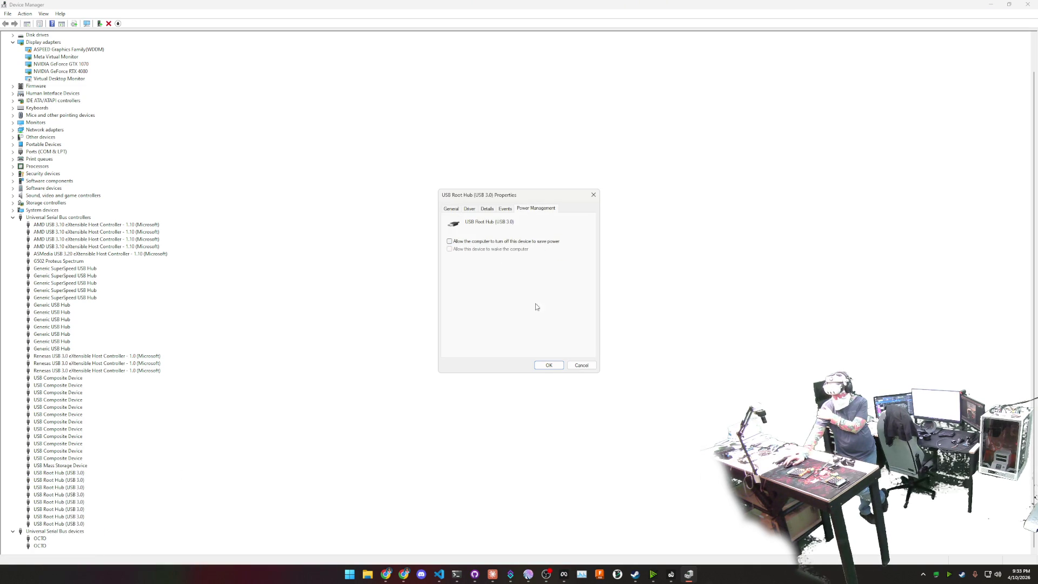
left_click(548, 365)
Disable power saving on the next two USB Root Hubs
right_click(72, 488)
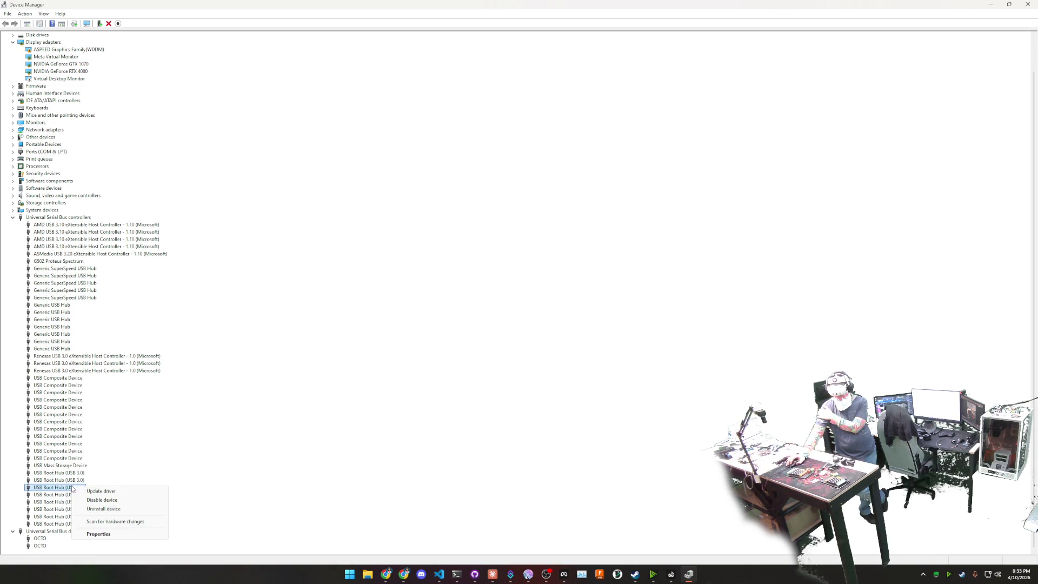
left_click(108, 534)
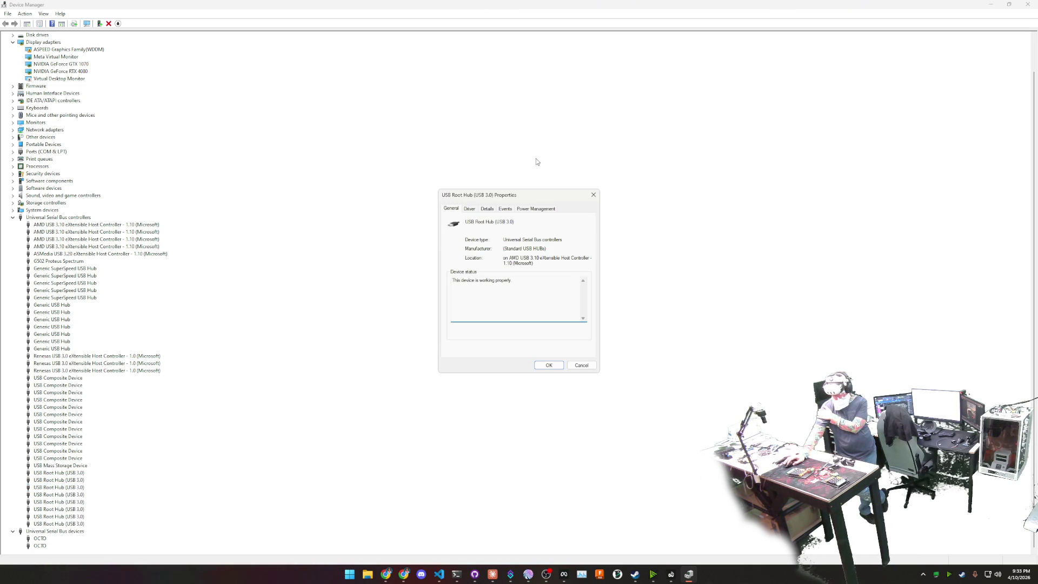
left_click(533, 210)
left_click(495, 242)
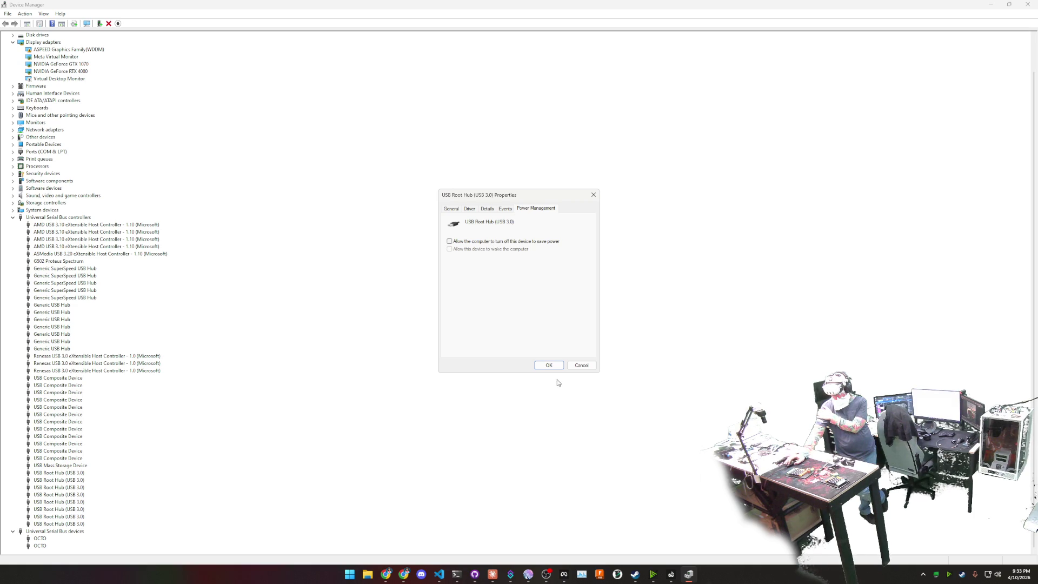
left_click(549, 366)
right_click(71, 494)
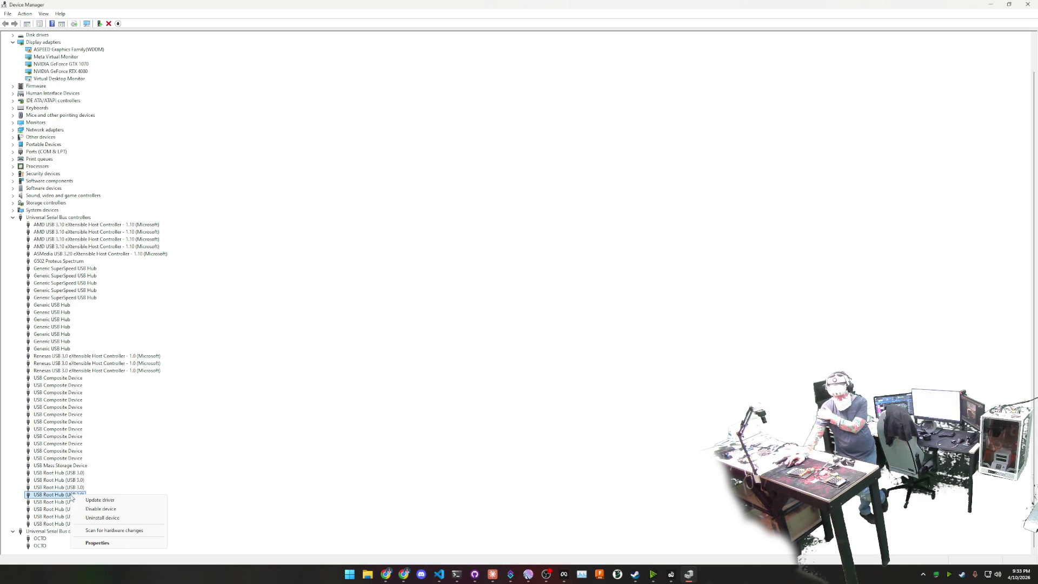
left_click(97, 543)
left_click(538, 208)
left_click(483, 241)
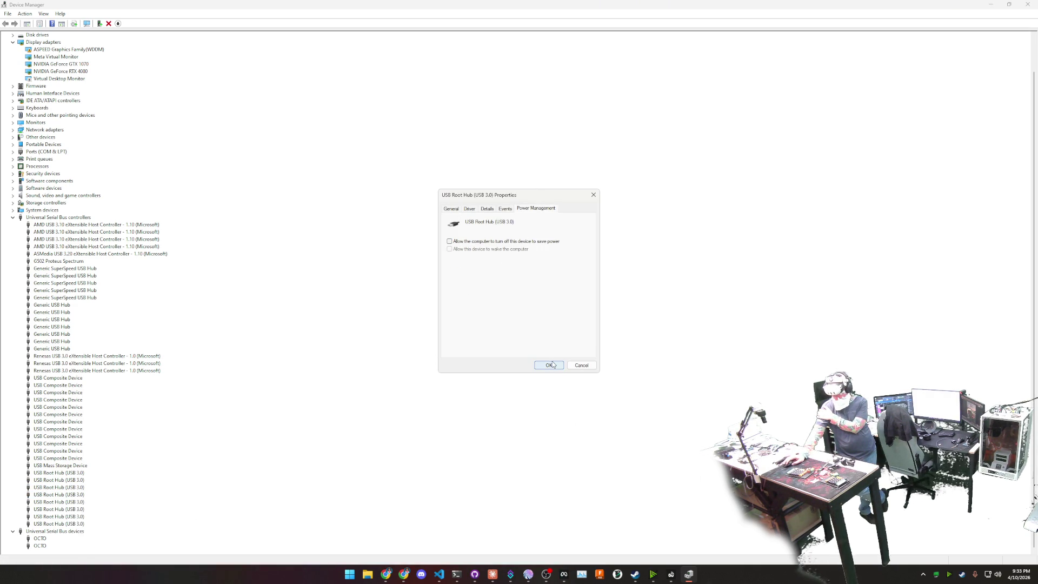
left_click(552, 366)
Clear power saving on another USB Root Hub and review the following hub's power settings
right_click(65, 503)
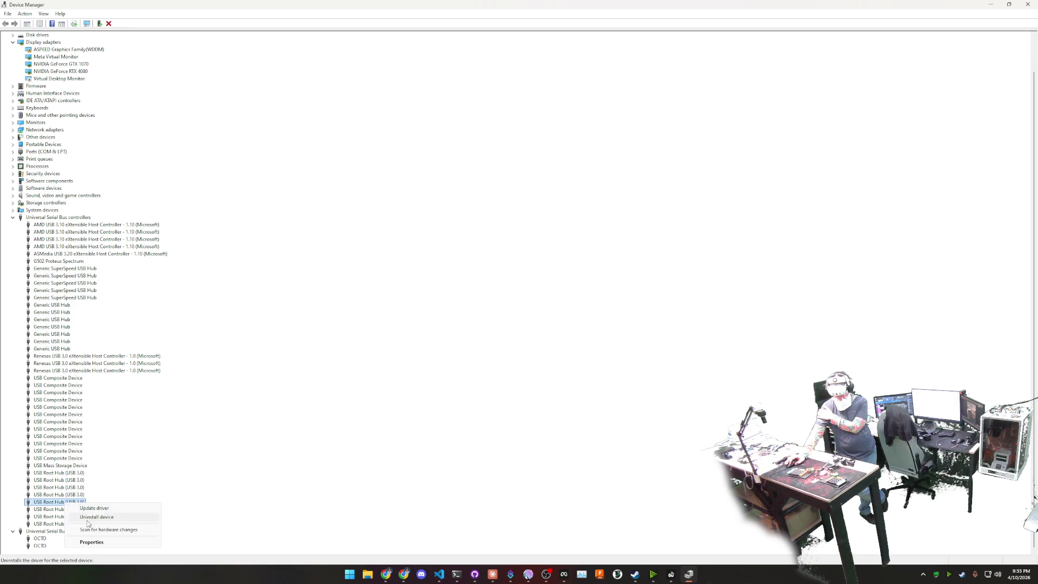
left_click(92, 543)
left_click(531, 208)
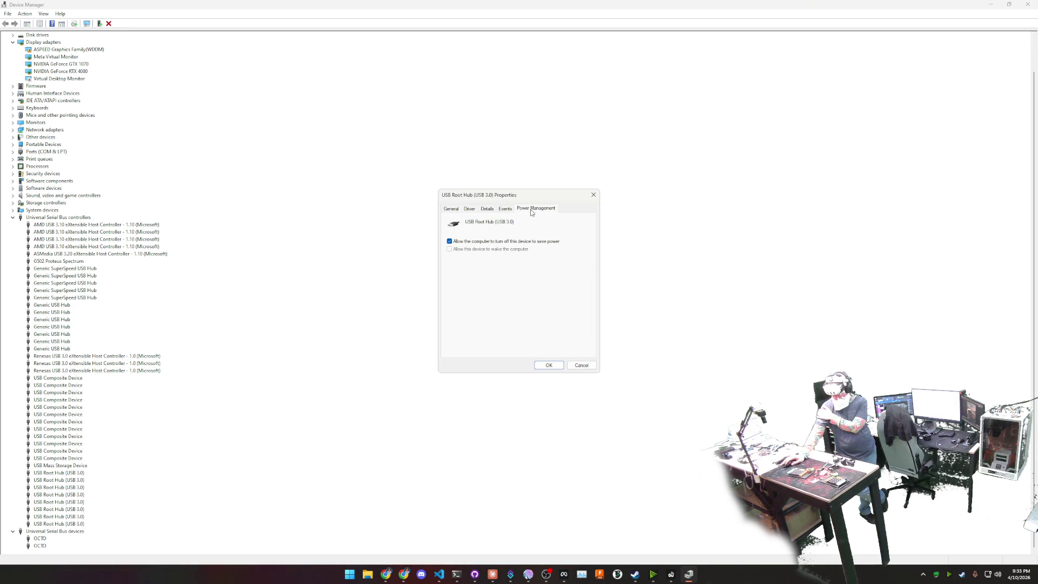
left_click(498, 242)
left_click(545, 367)
left_click(54, 510)
right_click(54, 511)
left_click(73, 505)
left_click(540, 209)
left_click(549, 361)
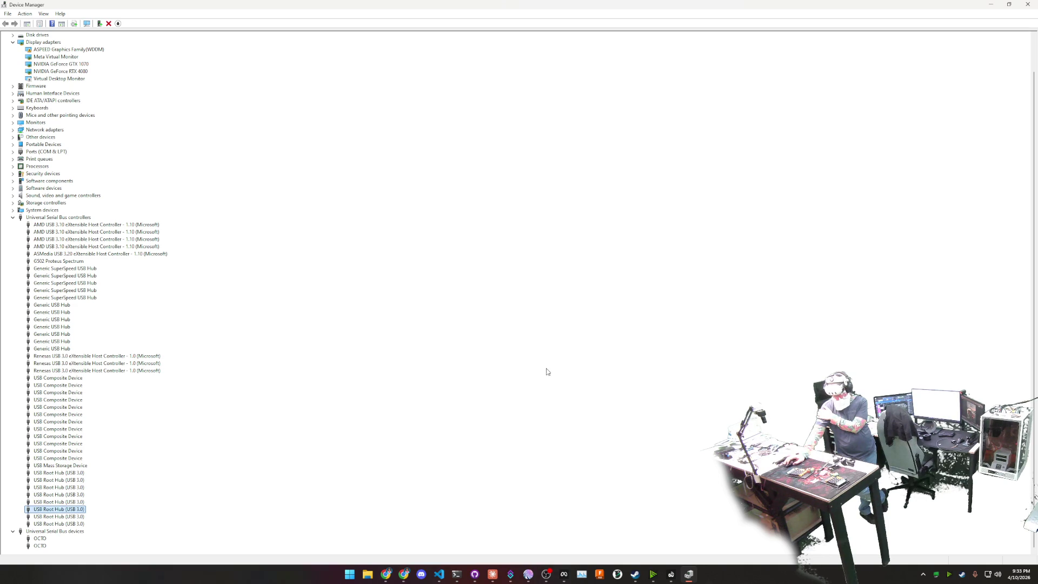
Clear power saving on the last USB Root Hub and scan for hardware changes
right_click(58, 517)
left_click(86, 550)
left_click(551, 208)
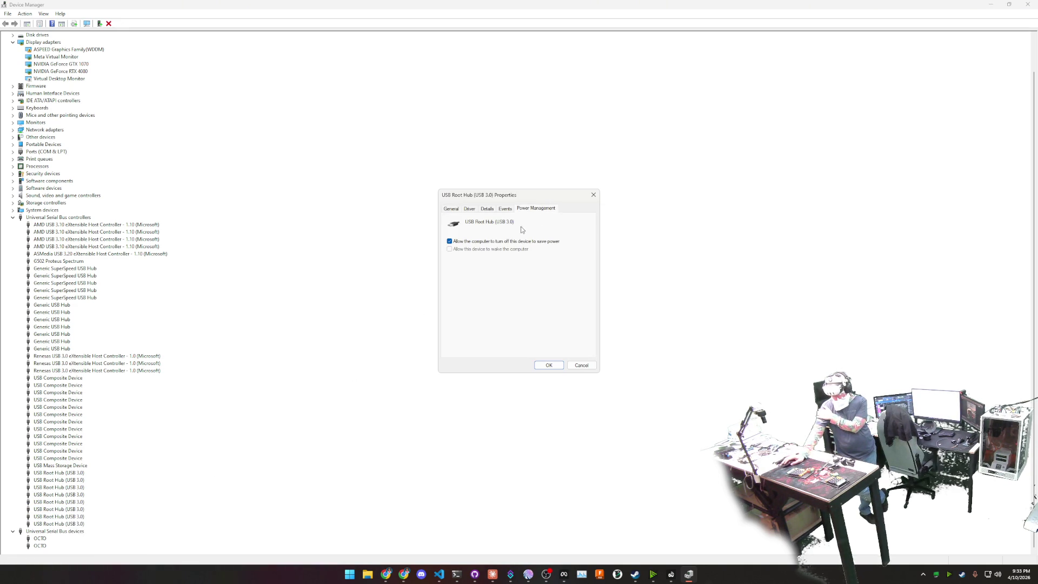
left_click(548, 365)
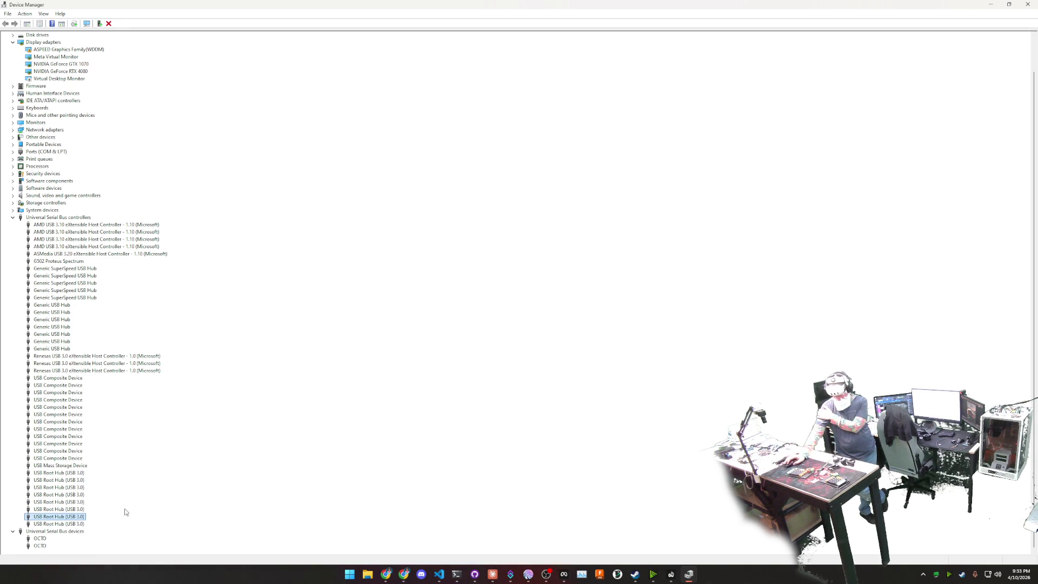
right_click(74, 524)
left_click(94, 517)
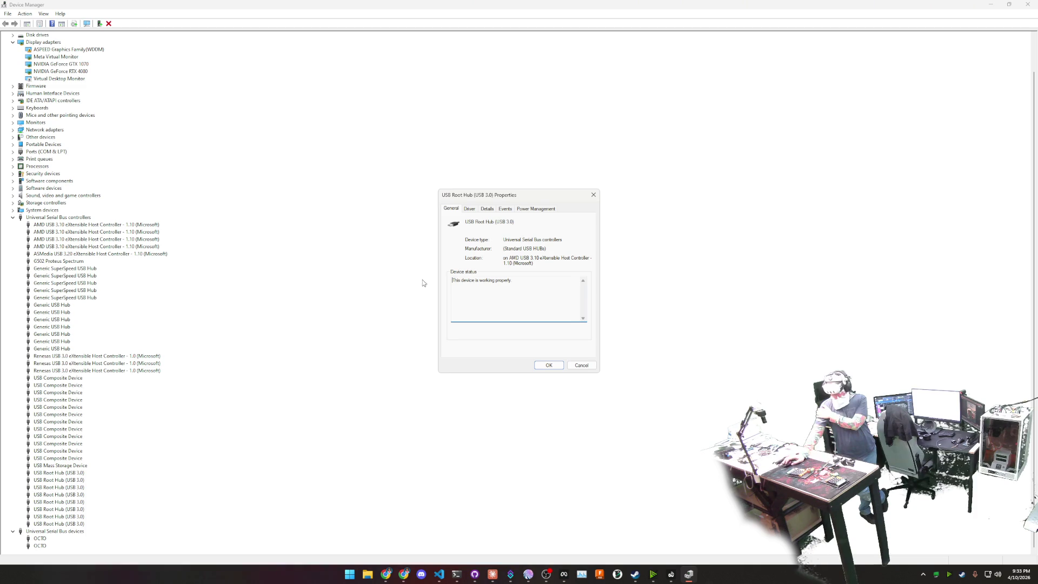
left_click(553, 210)
left_click(518, 241)
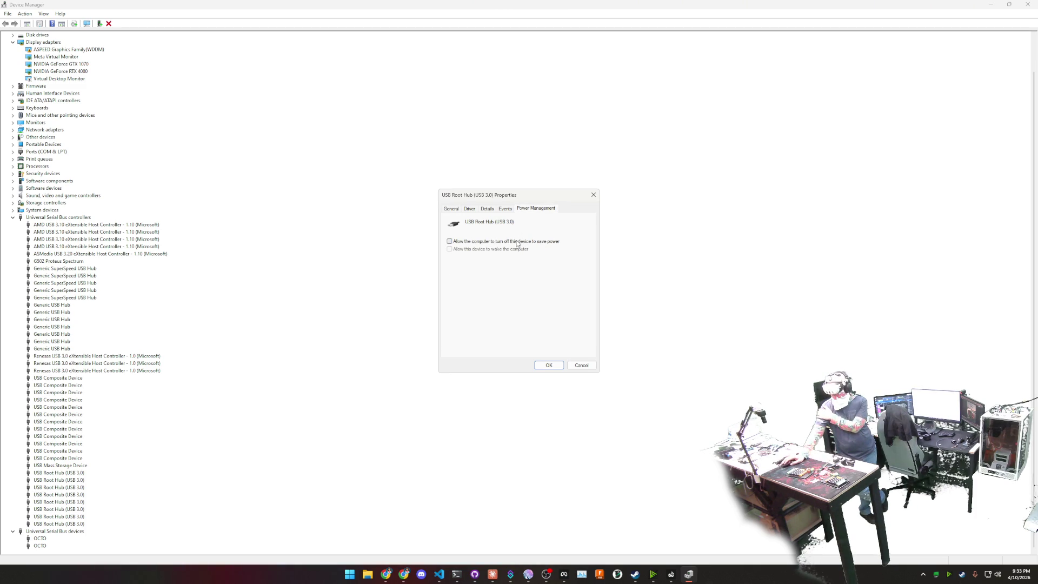
left_click(549, 365)
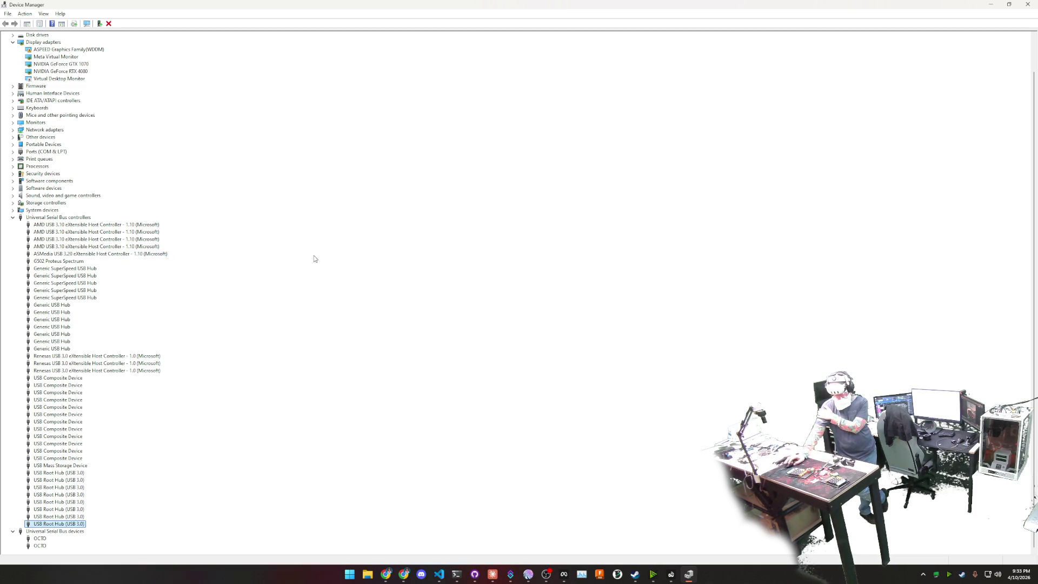
right_click(65, 378)
left_click(101, 414)
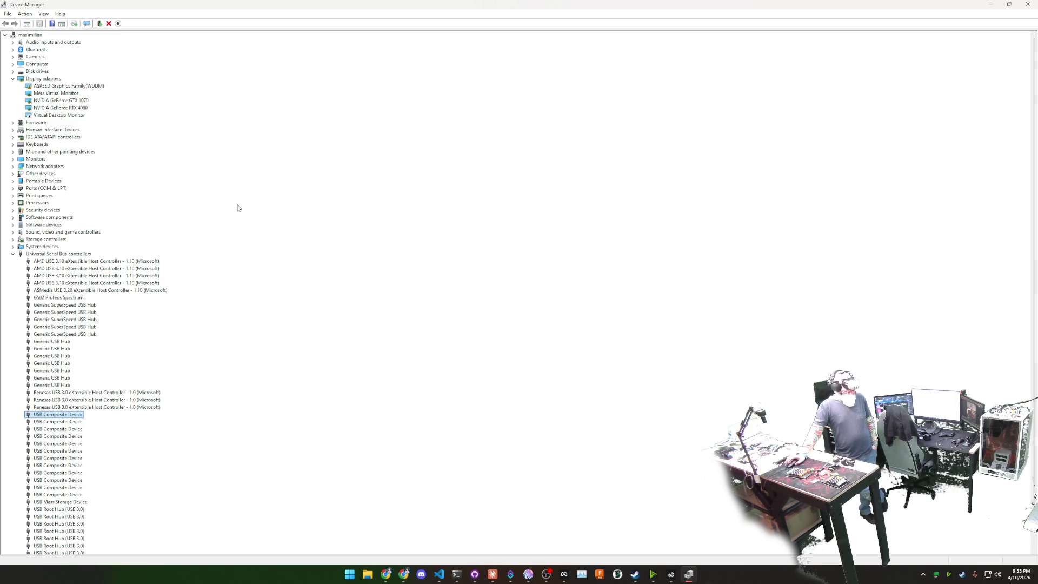
Review the refreshed device tree, close Device Manager and bring Steam to the front
key("alt+Tab")
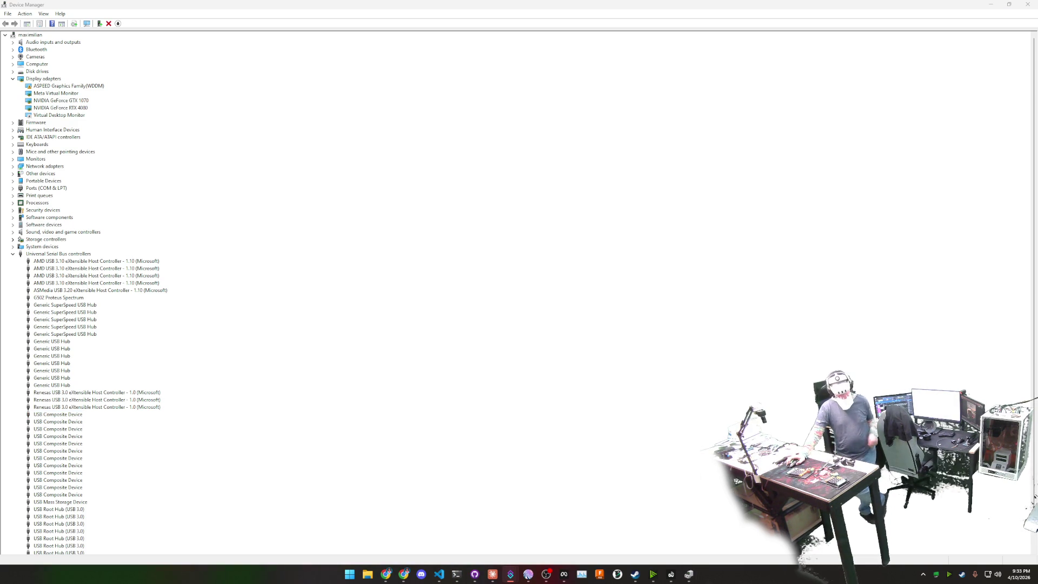
key("alt+Tab")
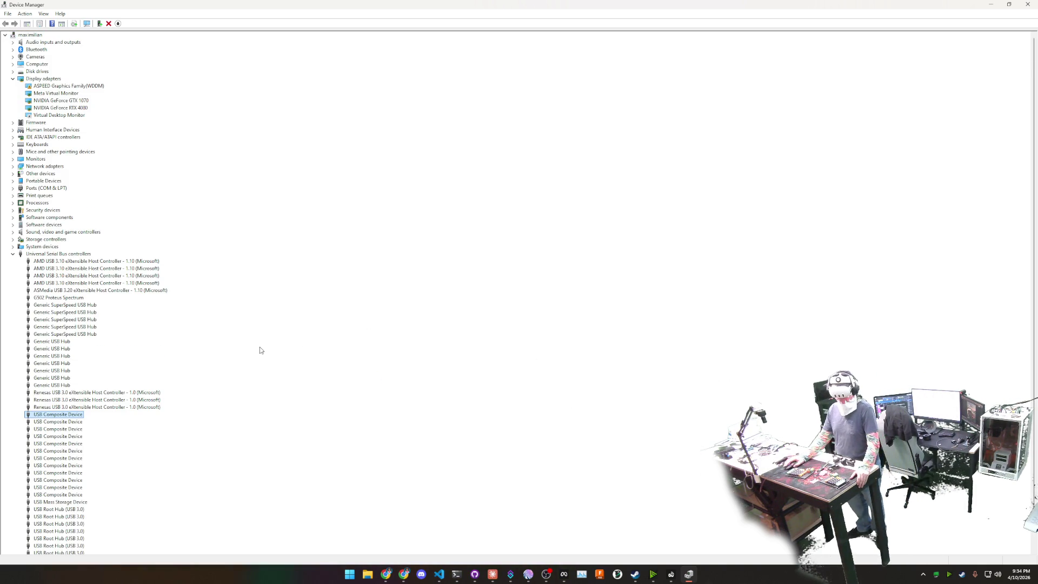
scroll(262, 350, "down", 2)
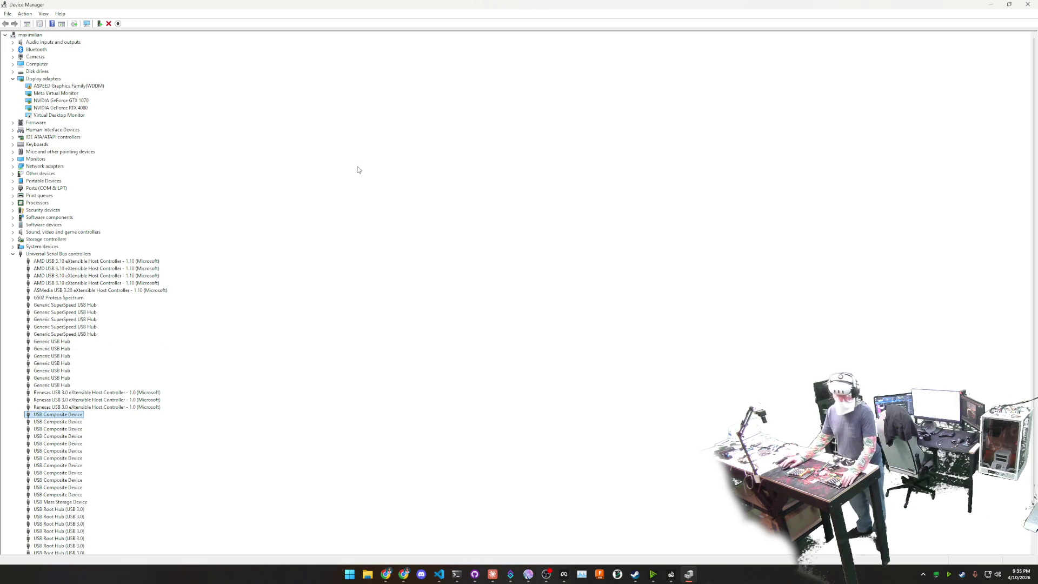
left_click(1028, 5)
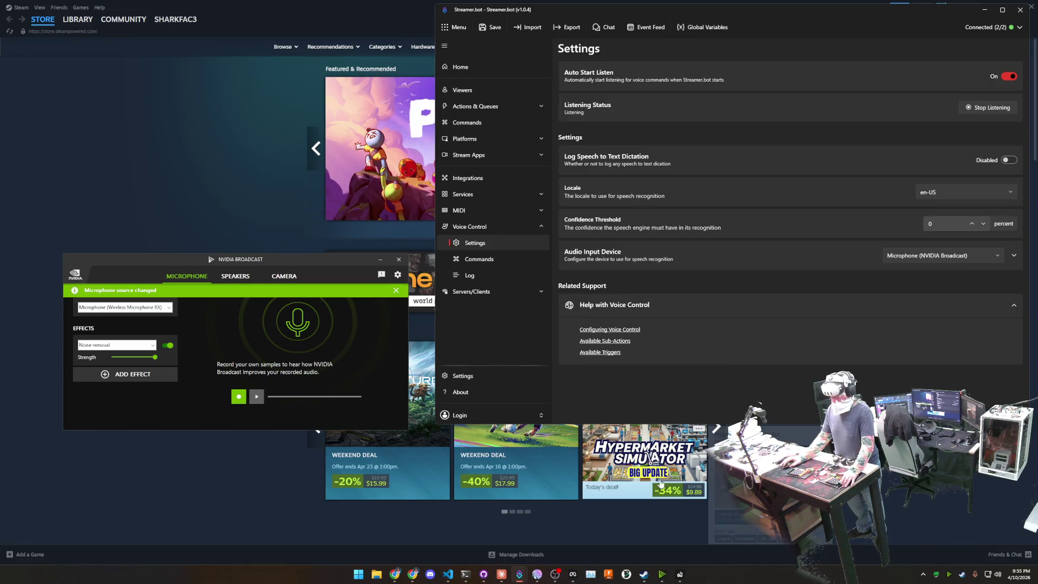
left_click(644, 574)
Go to the Steam Library home and launch The Farmer Was Replaced
mouse_move(70, 16)
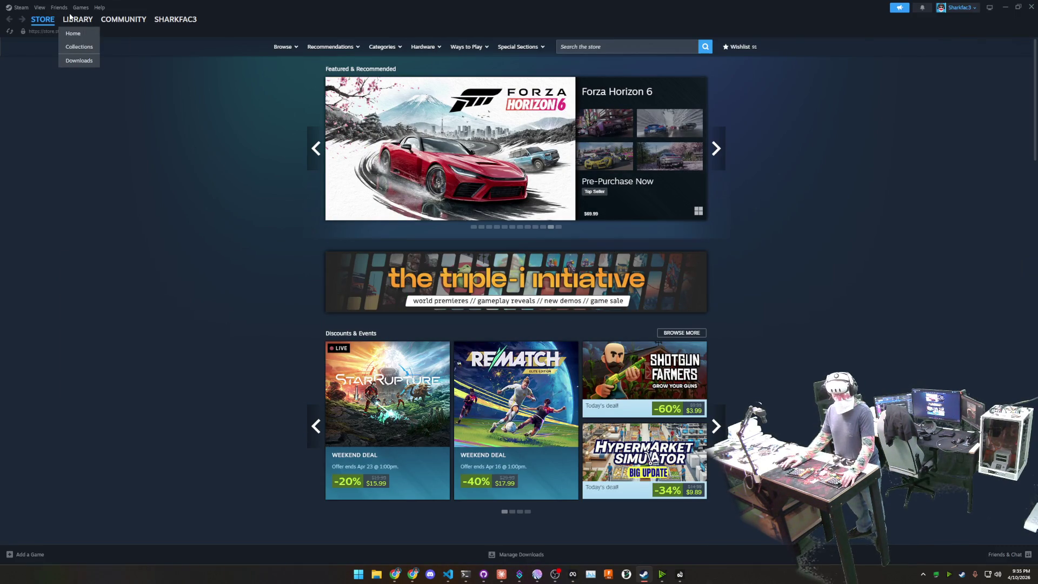
left_click(73, 33)
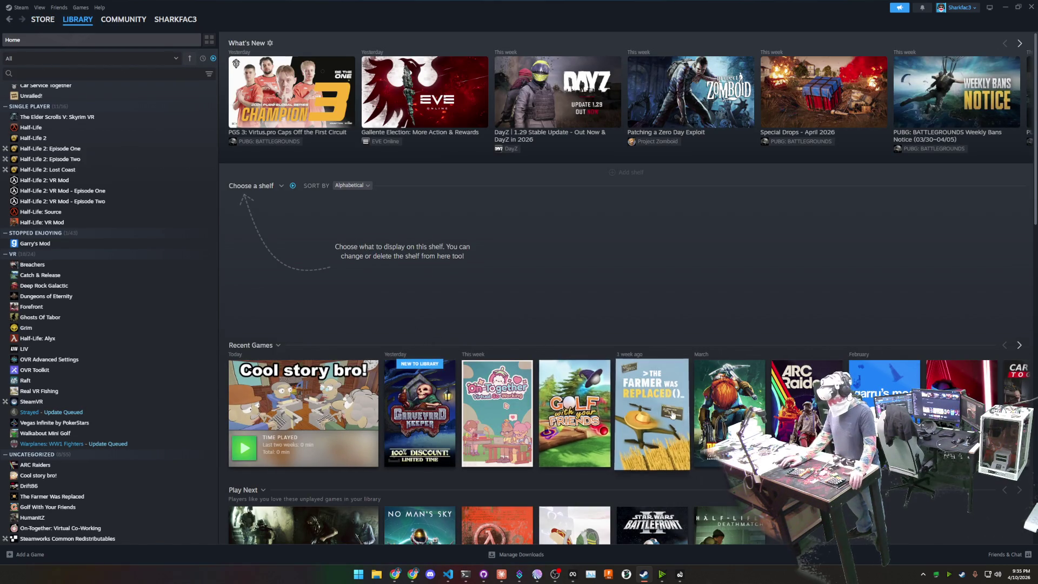
double_click(679, 425)
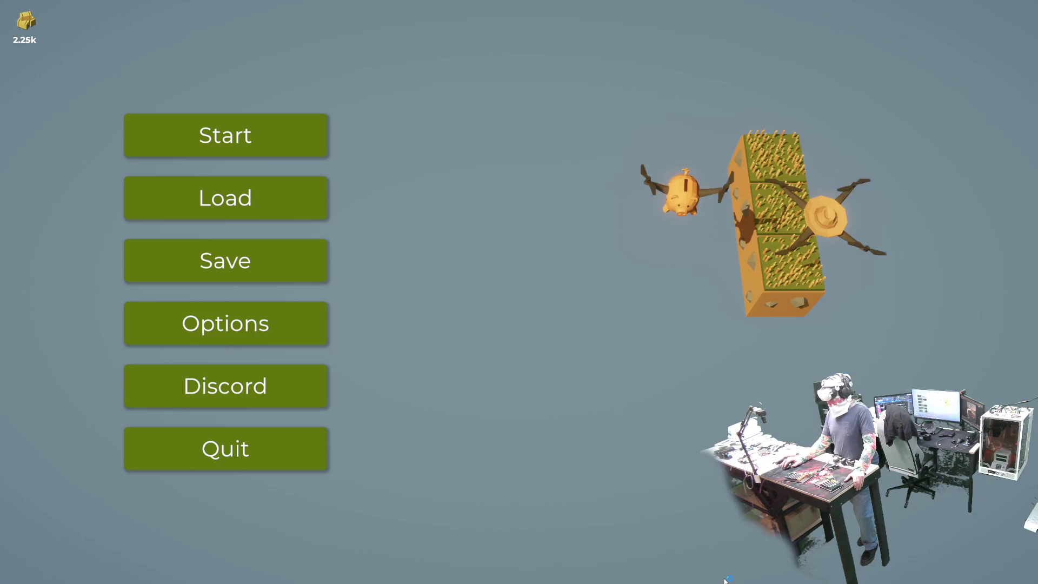
Load the Save0 game from the main menu and start playing
left_click(270, 197)
left_click(379, 192)
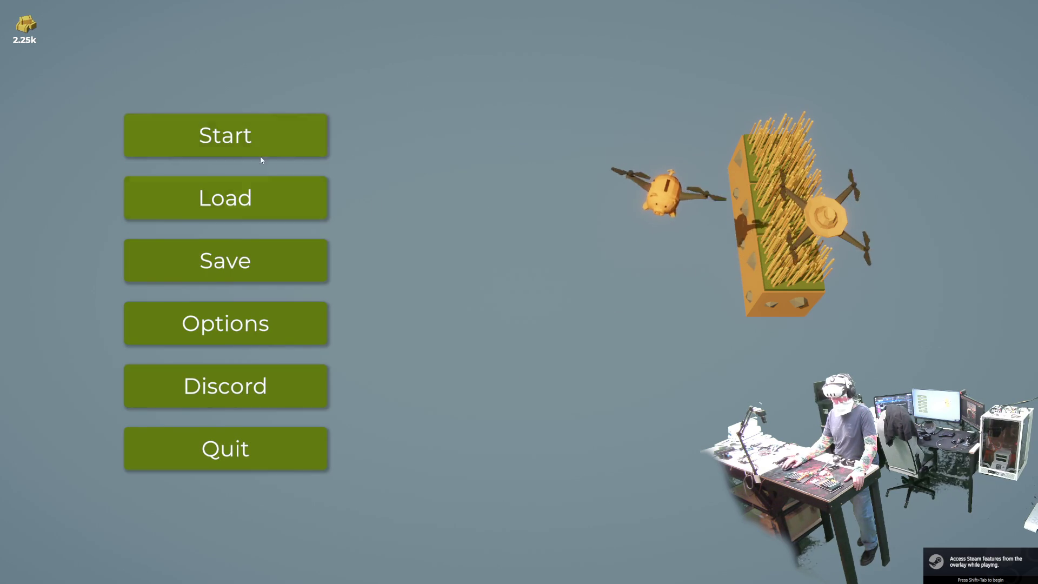
left_click(229, 136)
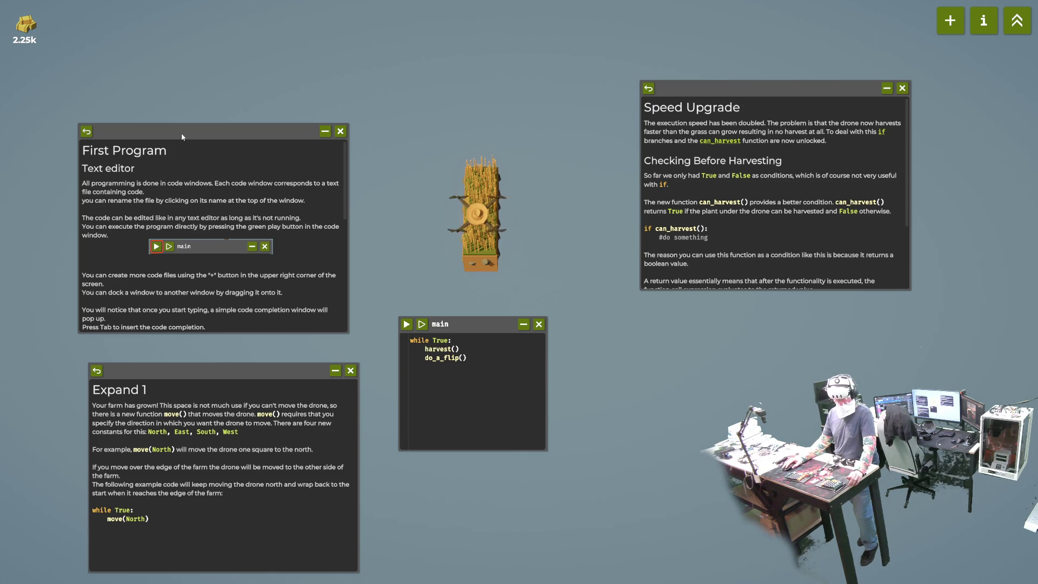
Move the First Program panel up-left and launch Windows PowerShell with Super+6
left_click_drag(181, 133, 147, 73)
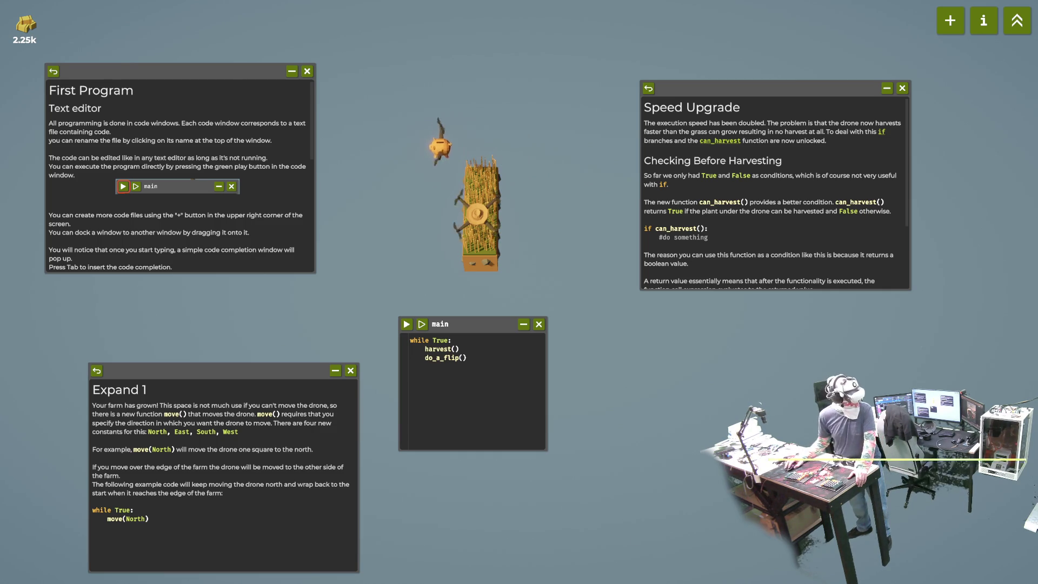
key("super+6")
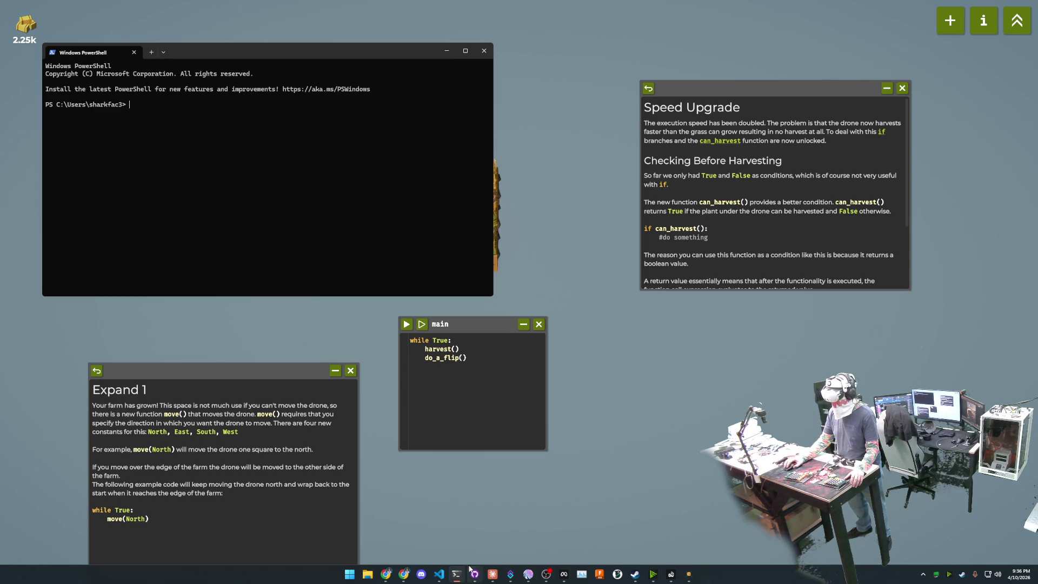
Center the PowerShell window and change into the Workspace\coding\SharkStreamerBot folder
left_click_drag(318, 51, 384, 144)
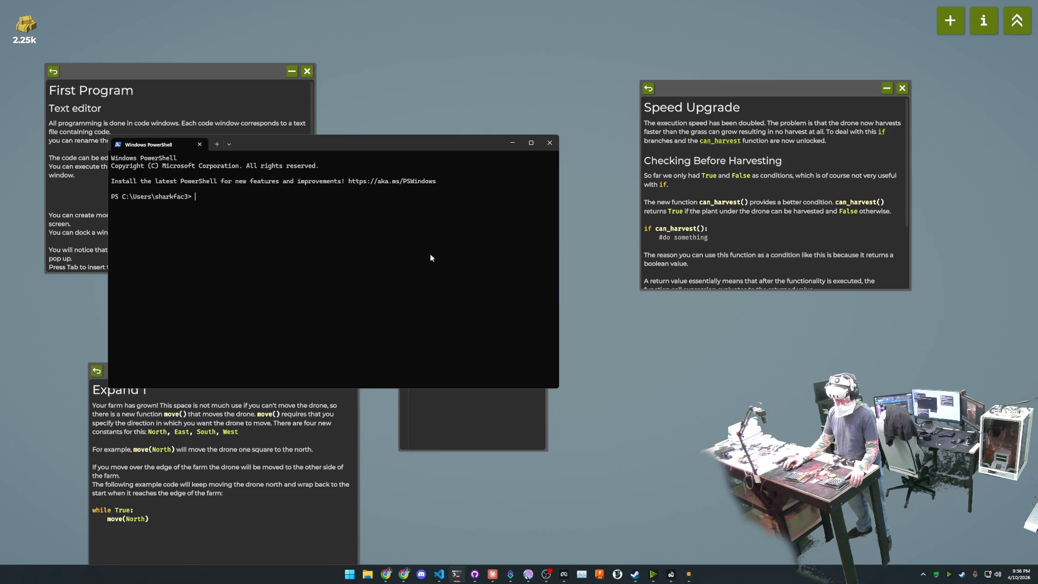
type("cd .\\W")
type("or")
key("Tab")
type("o")
key("Tab")
type("sh")
key("Tab")
key("Return")
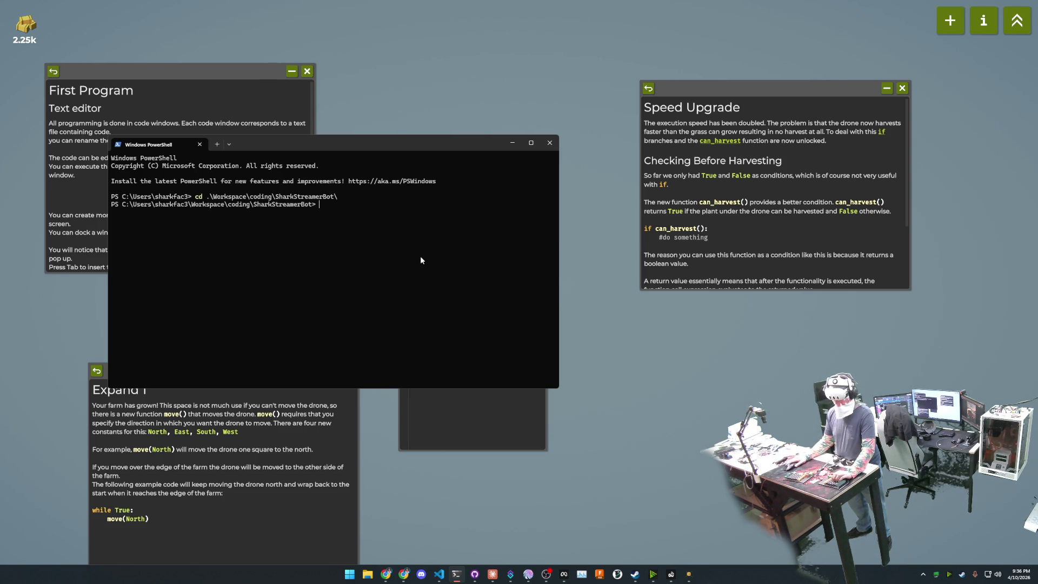
Reuse the copied cd command in a second tab, then enter and list the Apps folder
left_click_drag(340, 197, 195, 199)
key("ctrl+c")
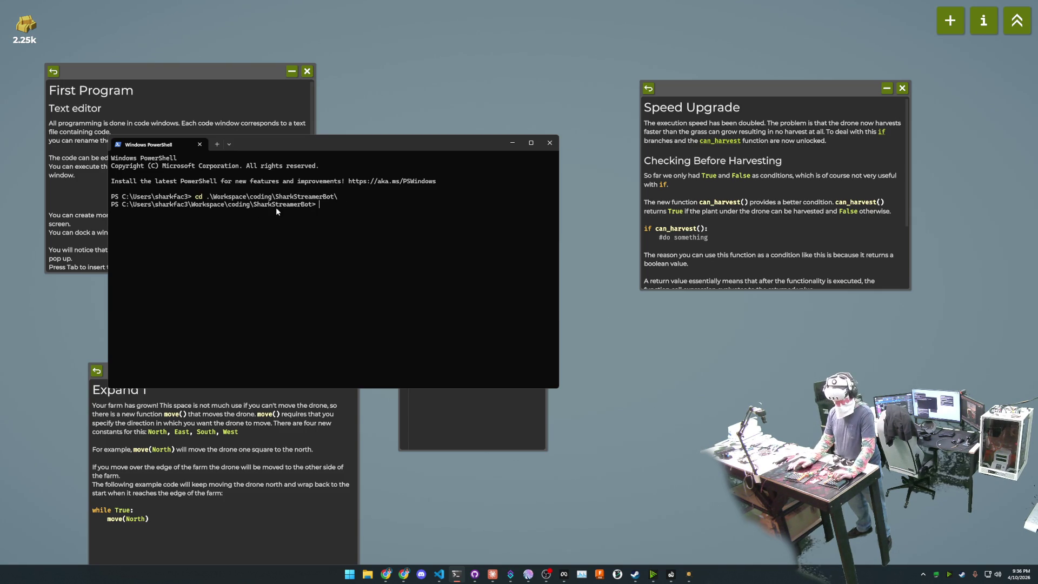
left_click(218, 143)
key("ctrl+v")
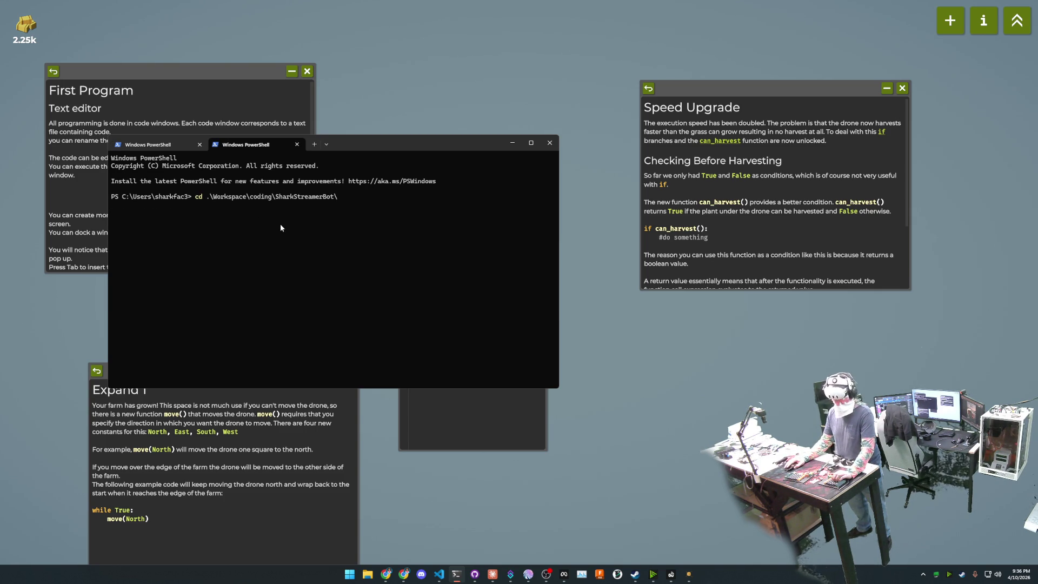
key("Return")
type("cd Apps")
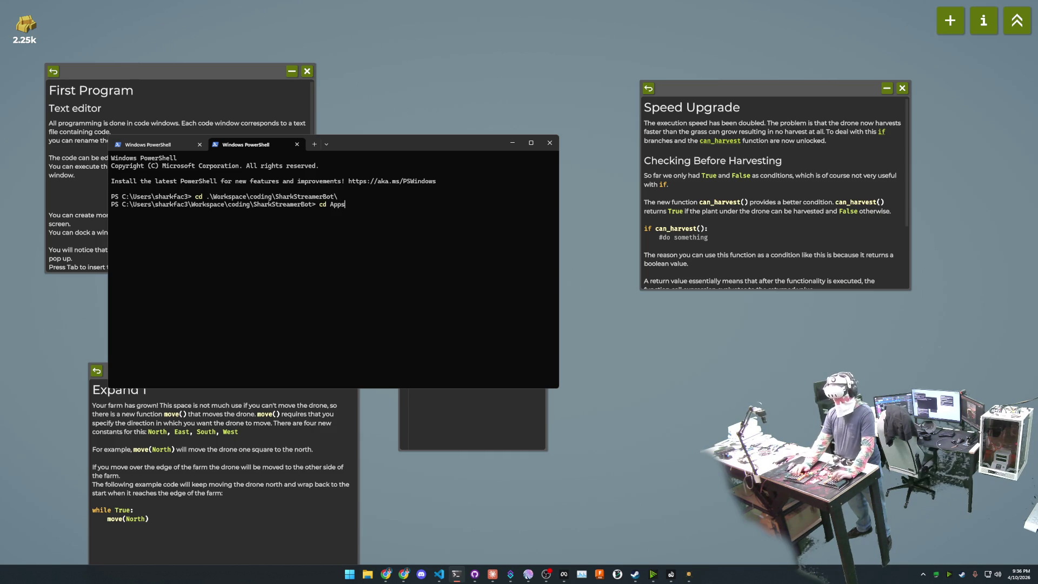
key("Return")
type("cd")
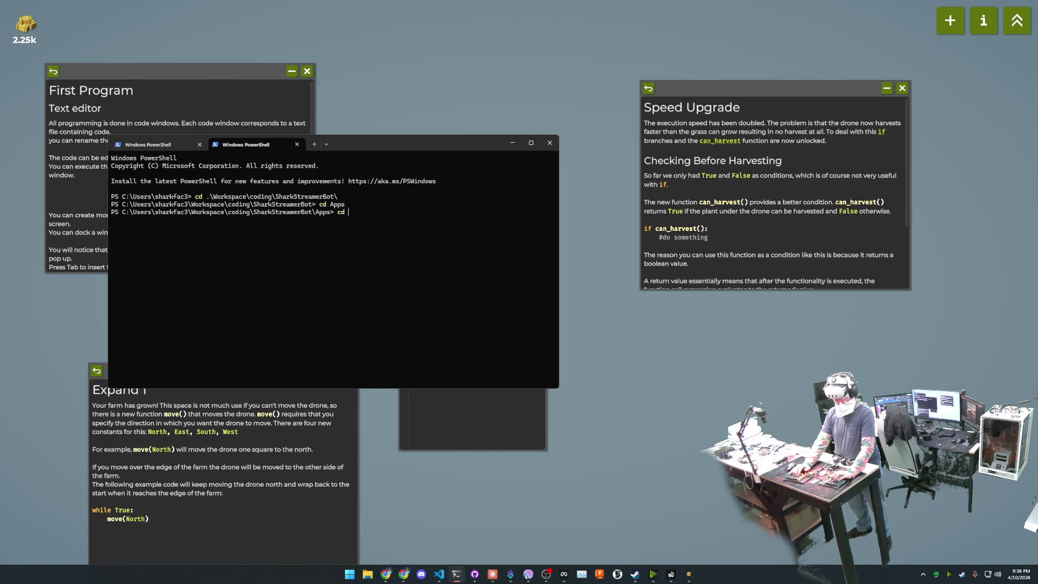
type("O")
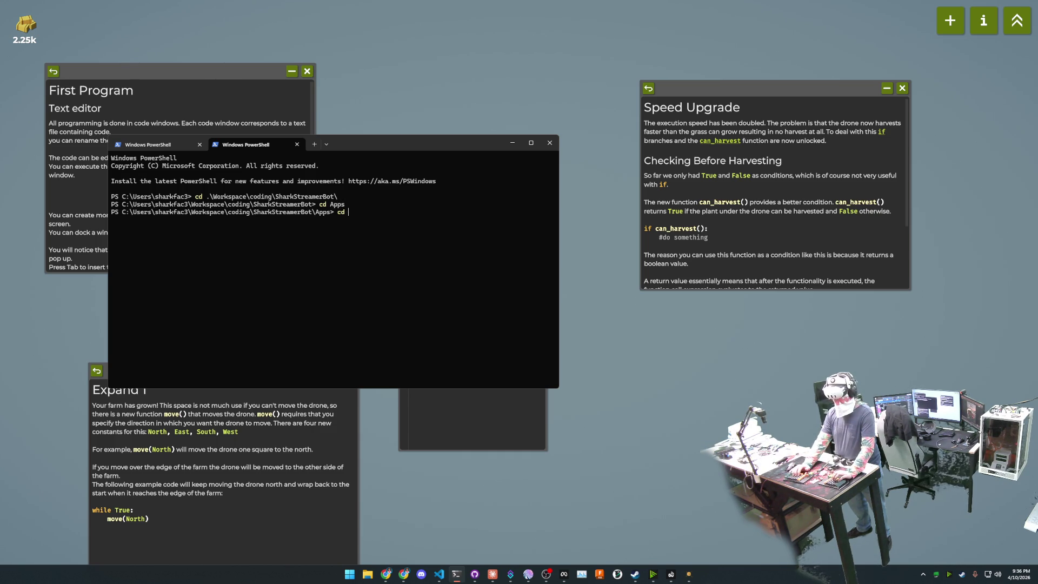
type("O")
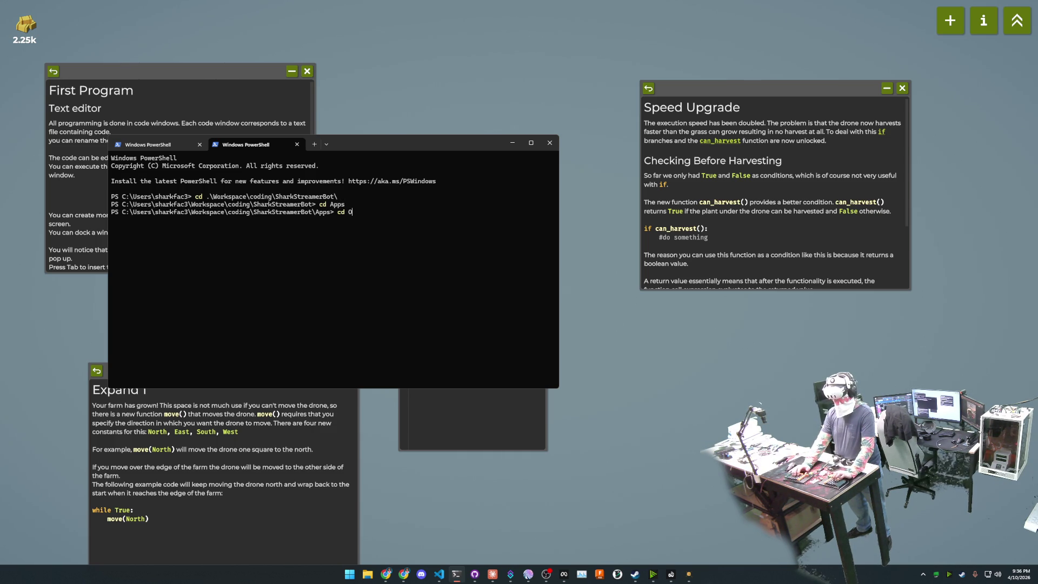
key("BackSpace")
key("BackSpace")
key("BackSpace")
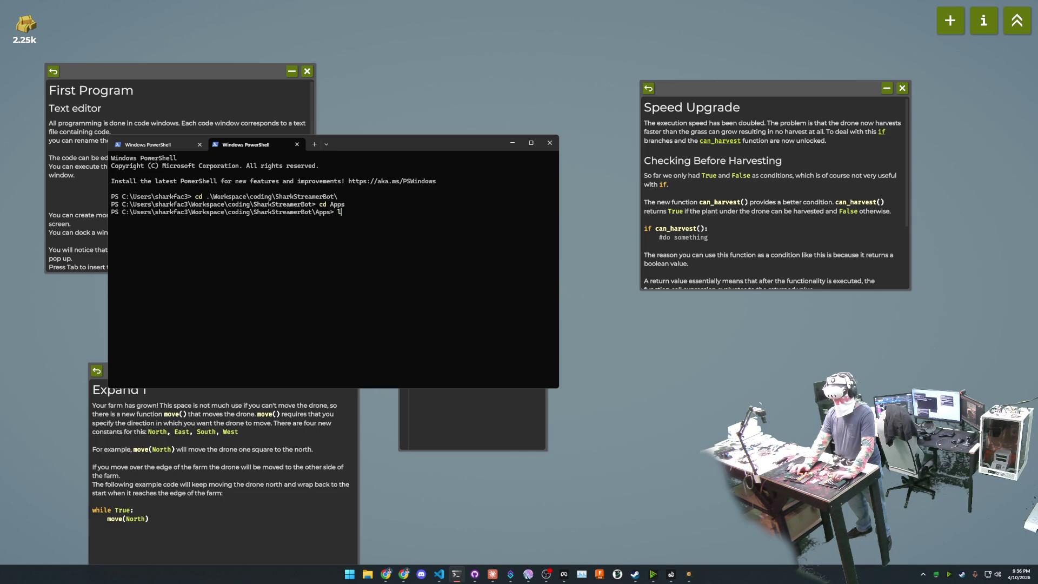
type("ls")
key("Return")
Enter the stream-overlay folder and start the broker with pnpm dev:broker
type("c")
type(".\\stream-overlay\\")
key("Tab")
key("Return")
type("ls")
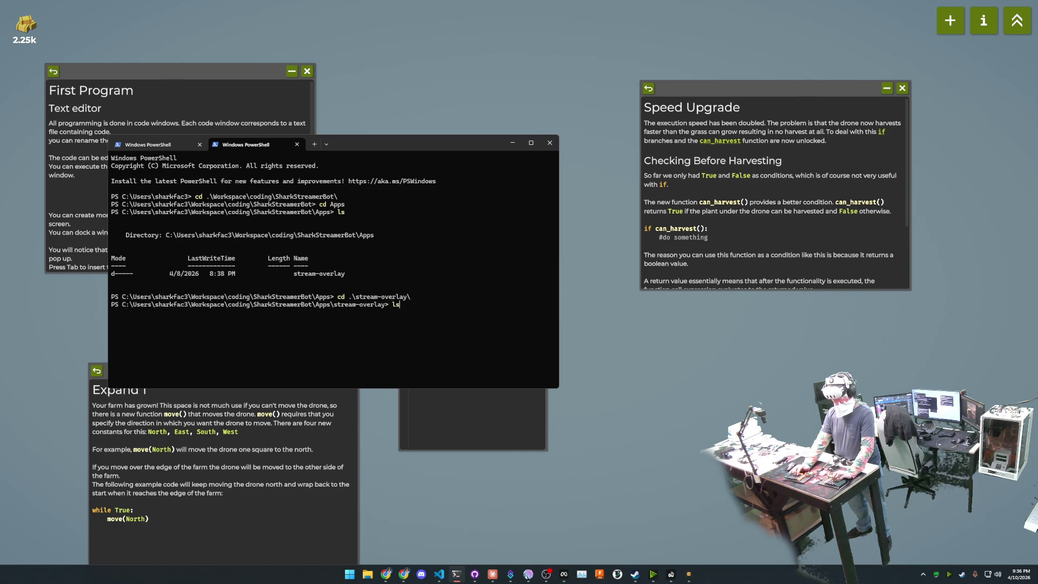
key("Return")
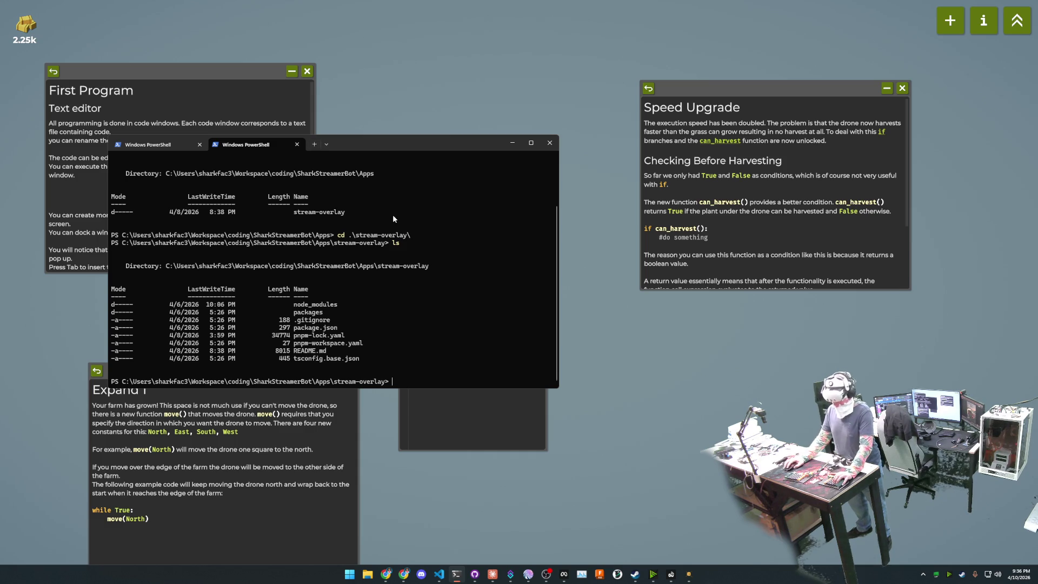
type("pnpm dev:overlay")
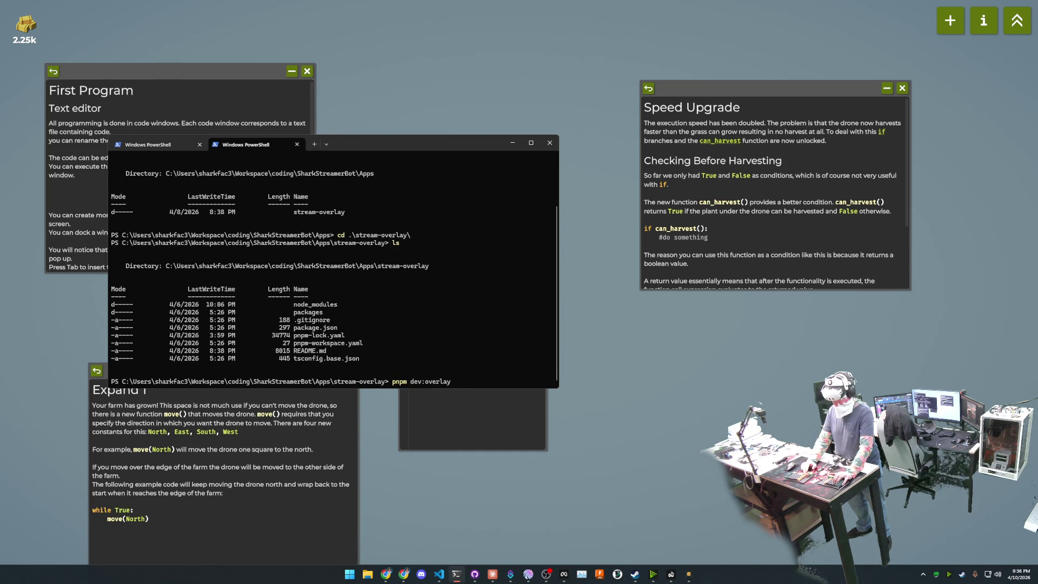
key("Up")
key("Up")
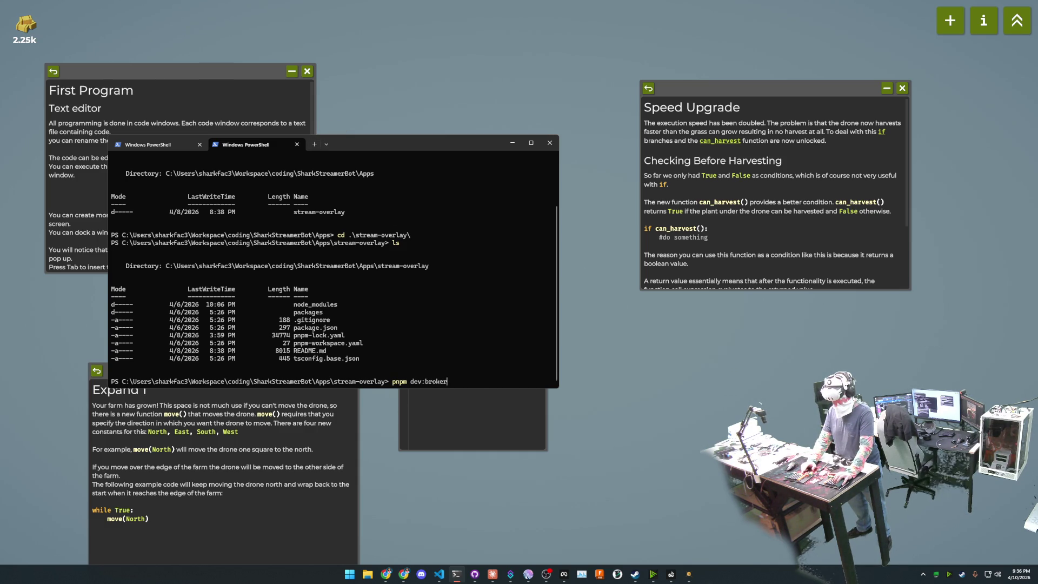
key("Return")
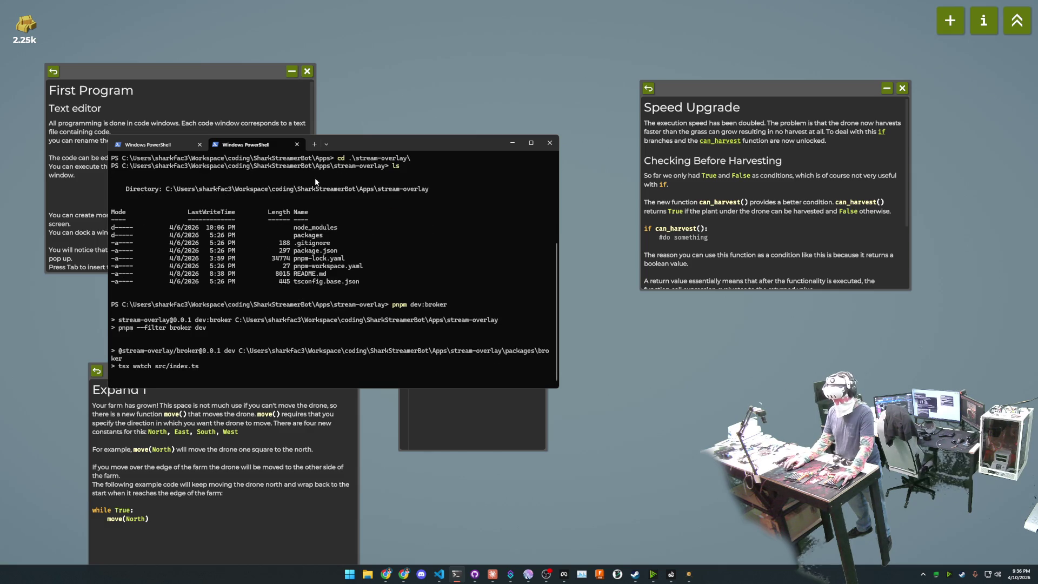
left_click(315, 144)
In the third tab, change into SharkStreamerBot\Apps\stream-overlay
type("cd")
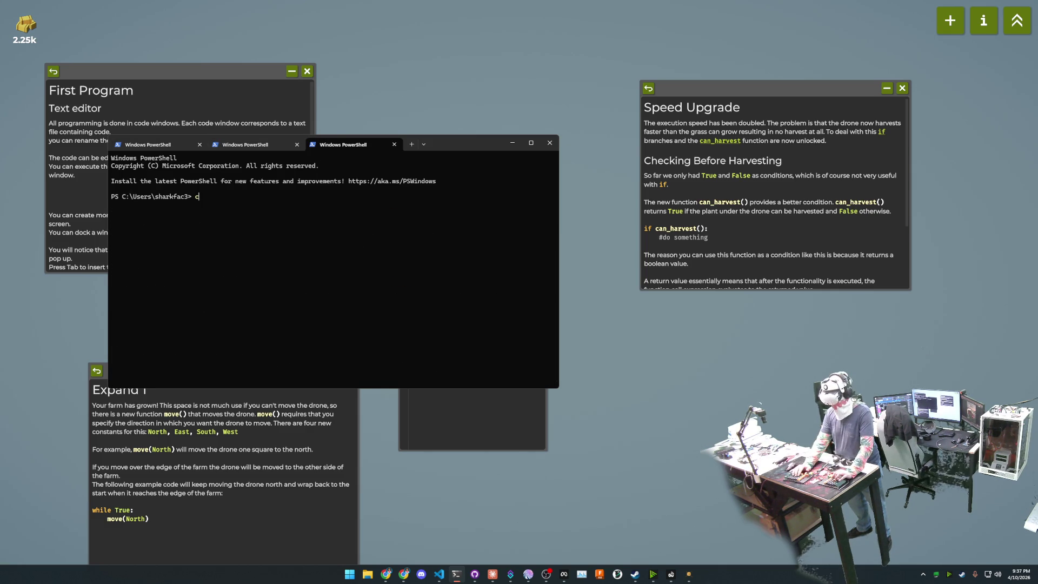
key("ctrl+v")
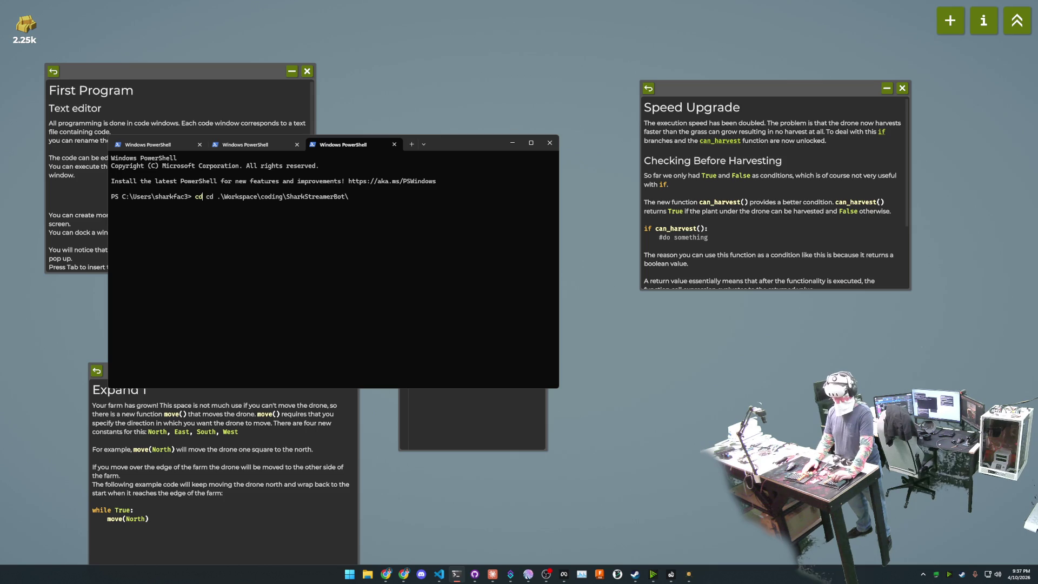
key("BackSpace")
key("BackSpace")
key("BackSpace")
key("Return")
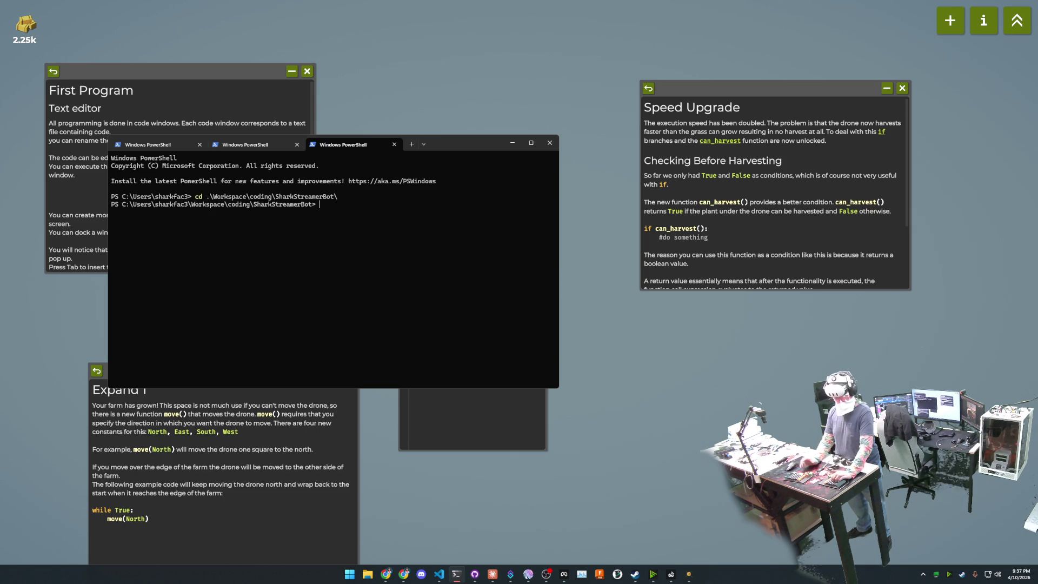
type("cd Ap")
key("Tab")
type("st")
key("Tab")
key("Return")
Run pnpm dev:overlay to start Vite on localhost:5173, then return to the first tab
type("ls")
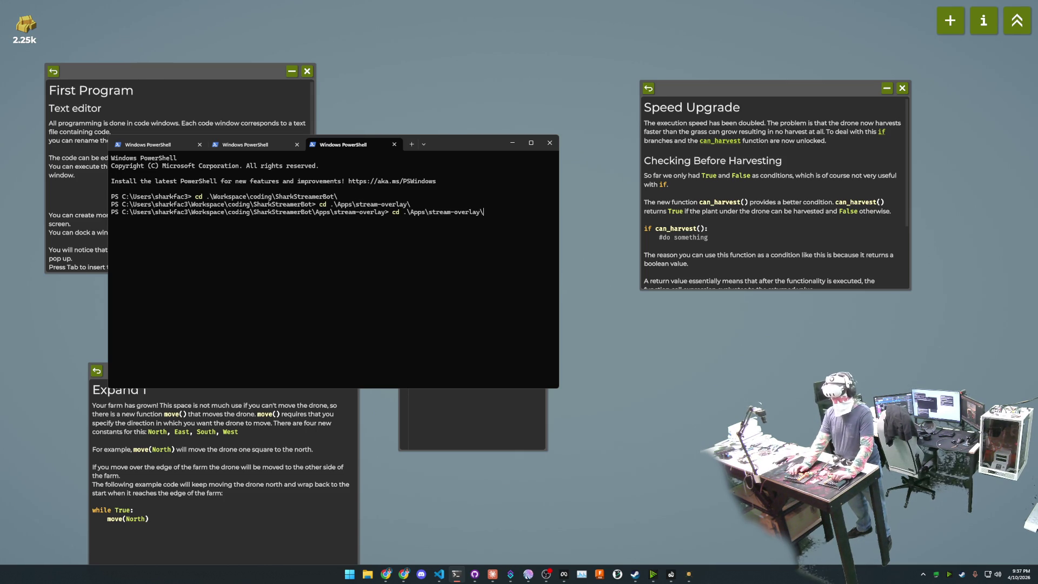
key("BackSpace")
key("BackSpace")
type("cd Apps")
key("Up")
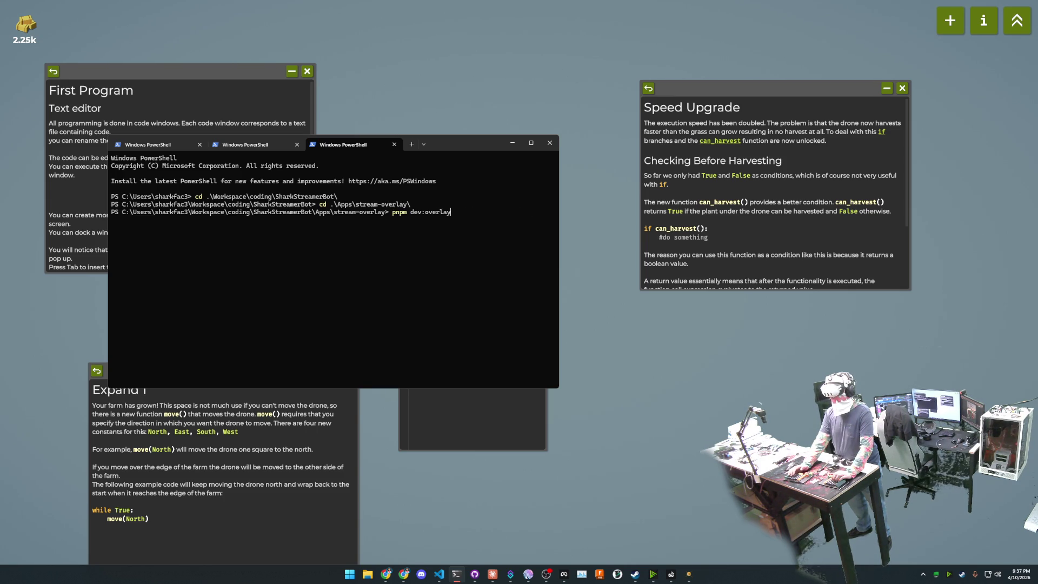
key("Return")
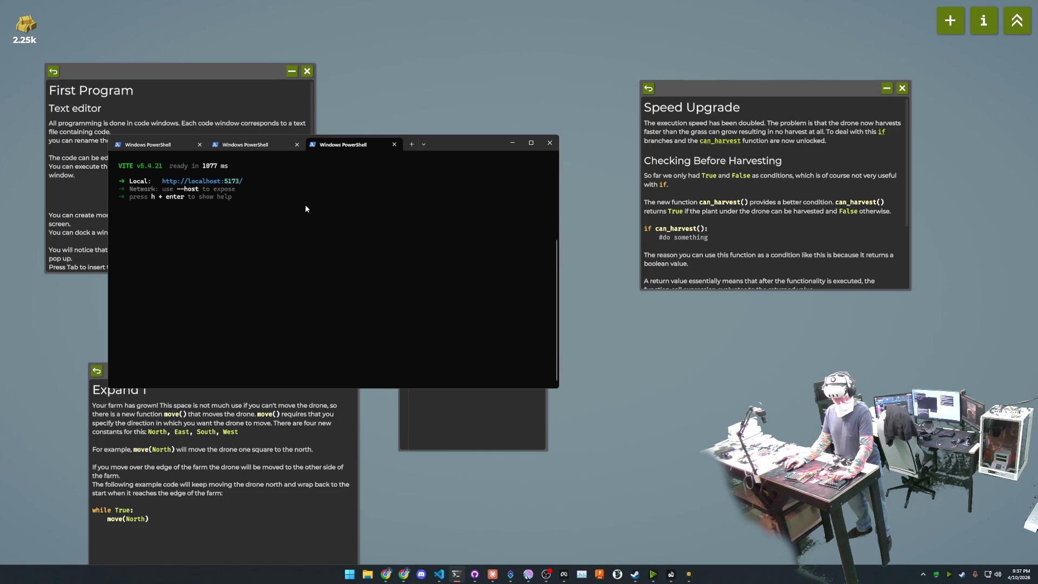
key("ctrl+shift+Tab")
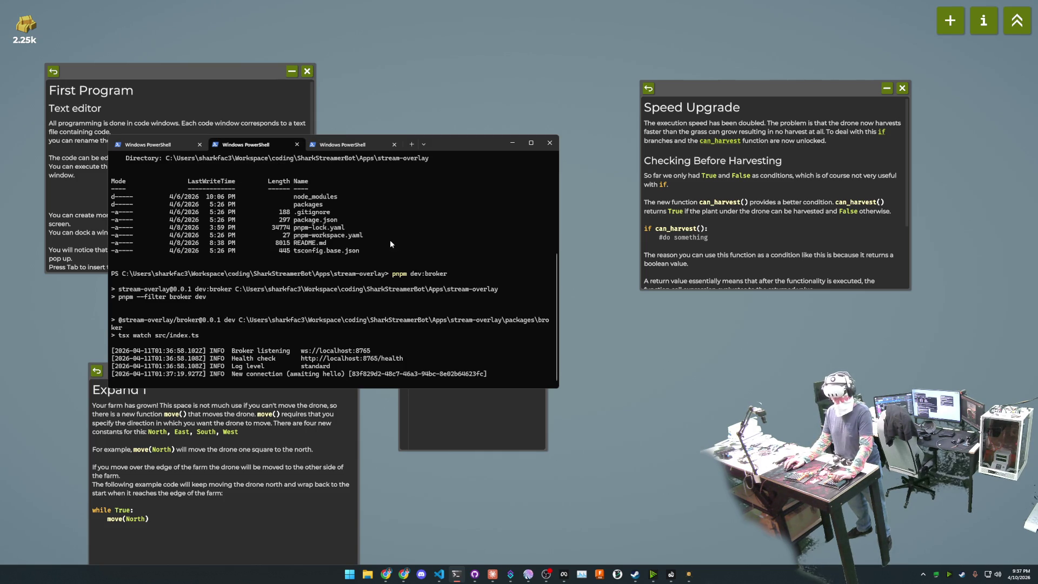
key("ctrl+shift+Tab")
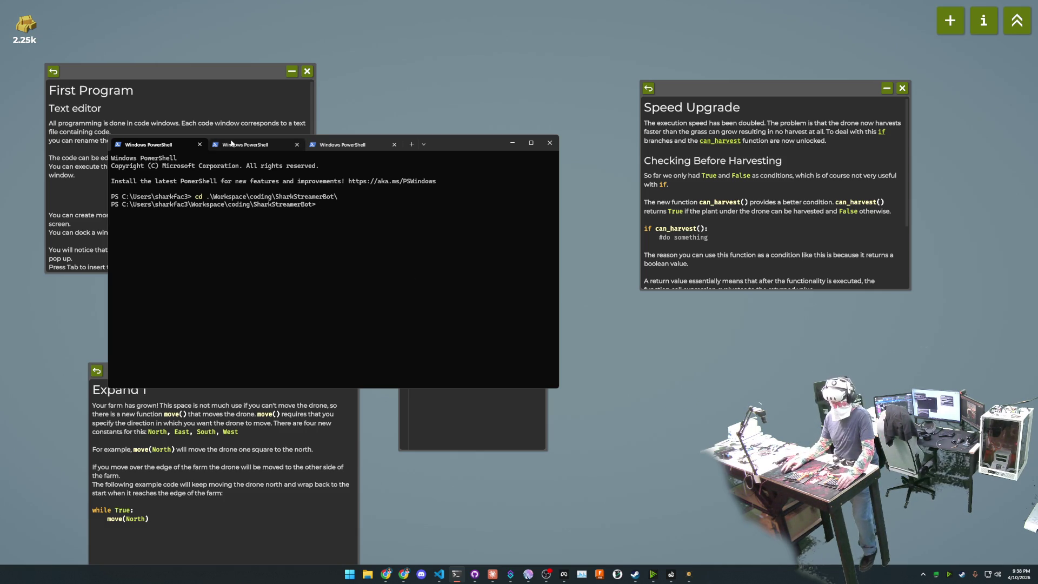
Switch to the tab showing the Vite overlay server output
key("ctrl+Tab")
key("ctrl+Tab")
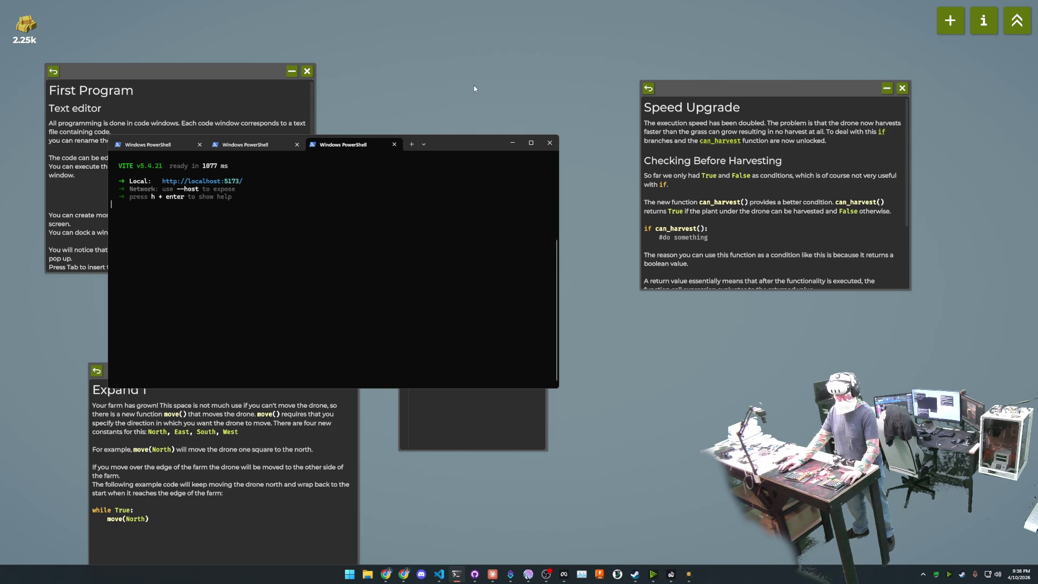
Read the overlay run steps in Claude's 'Add WebSocket integration' session, then reopen 'Explore streamer bot and clone squad game'
left_click(492, 575)
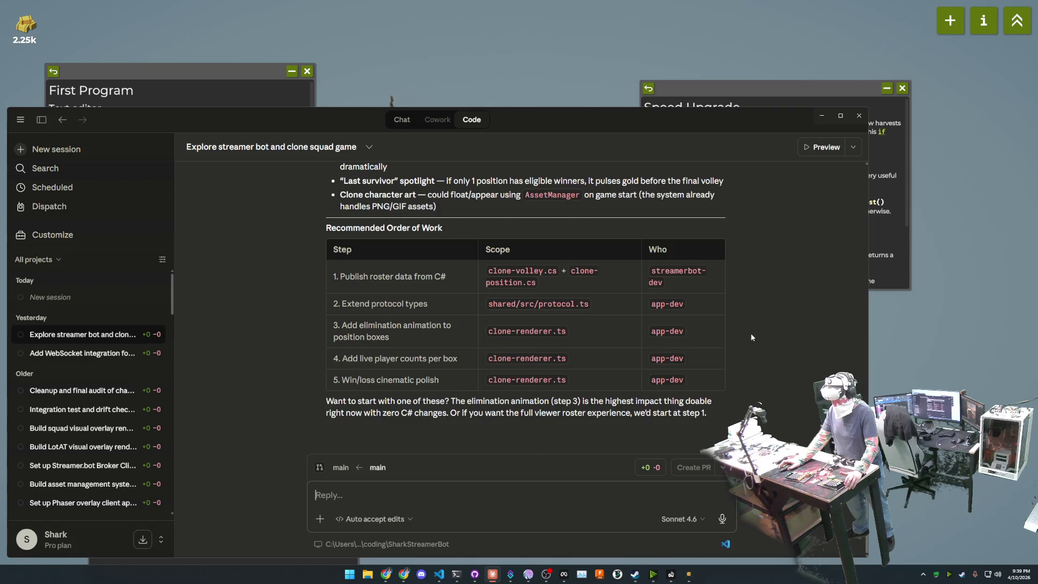
left_click(81, 354)
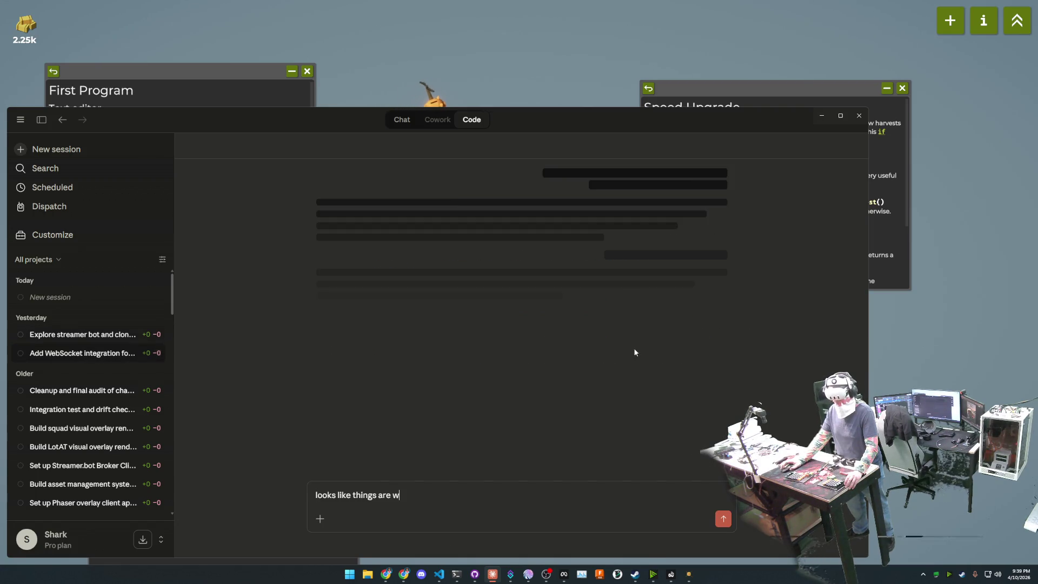
scroll(767, 359, "up", 10)
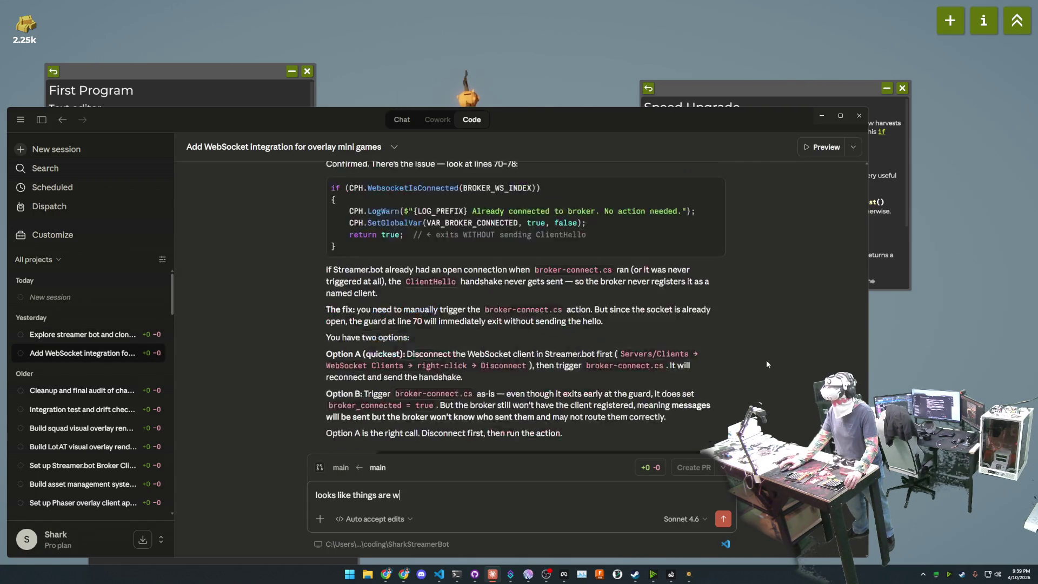
scroll(766, 360, "up", 10)
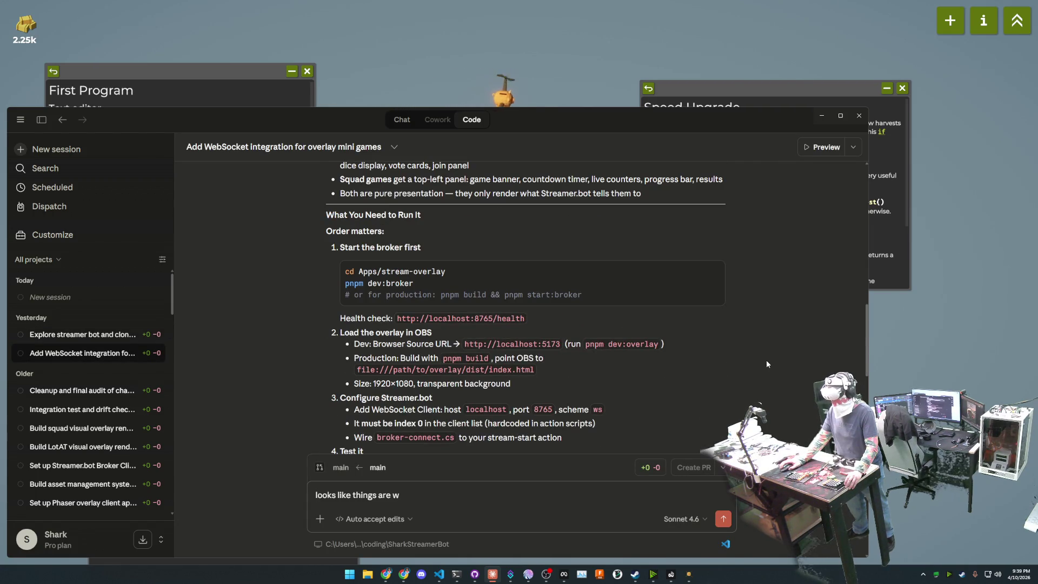
scroll(767, 360, "down", 3)
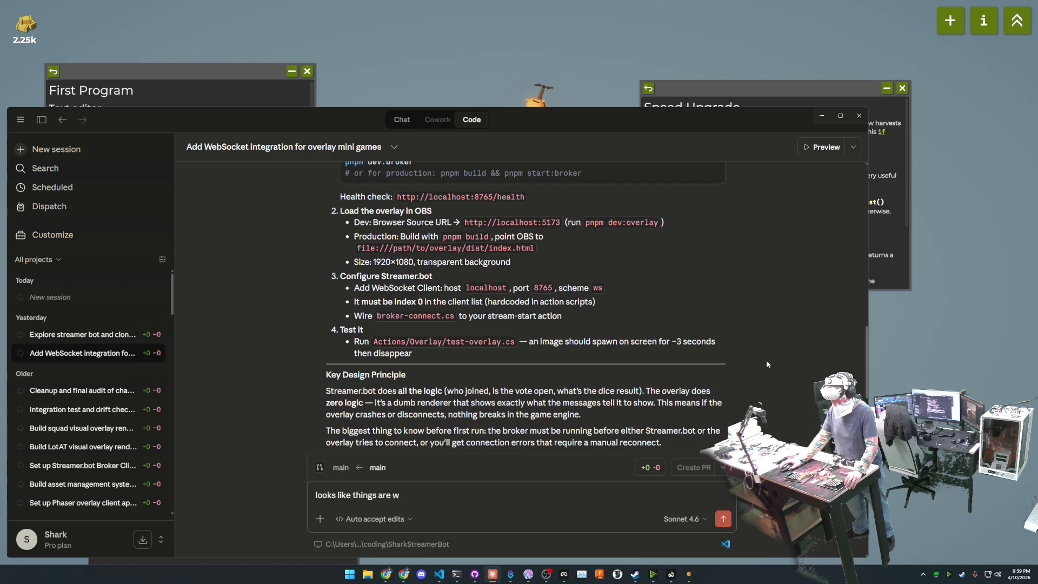
scroll(767, 363, "up", 5)
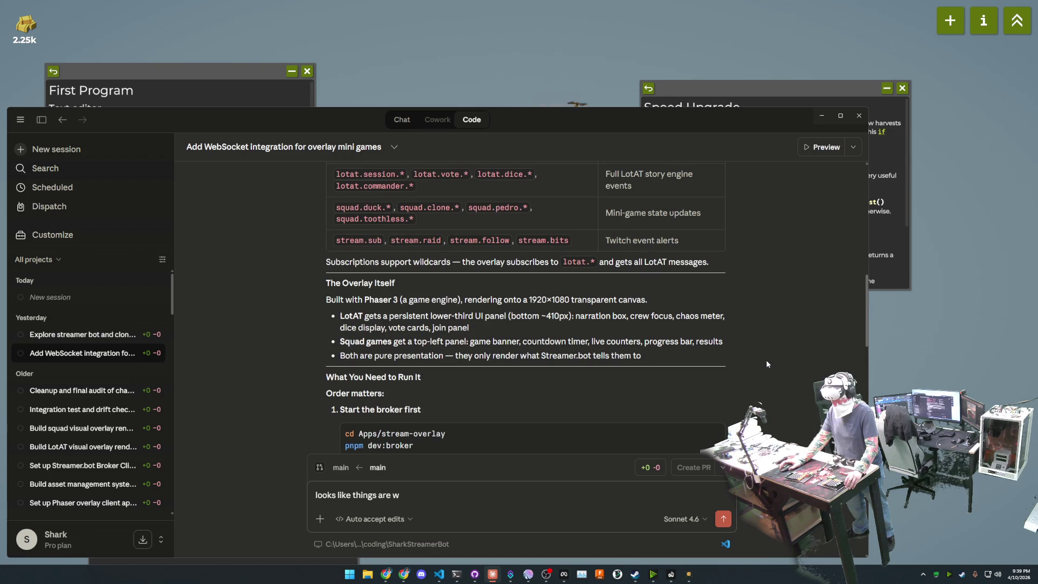
scroll(767, 359, "down", 4)
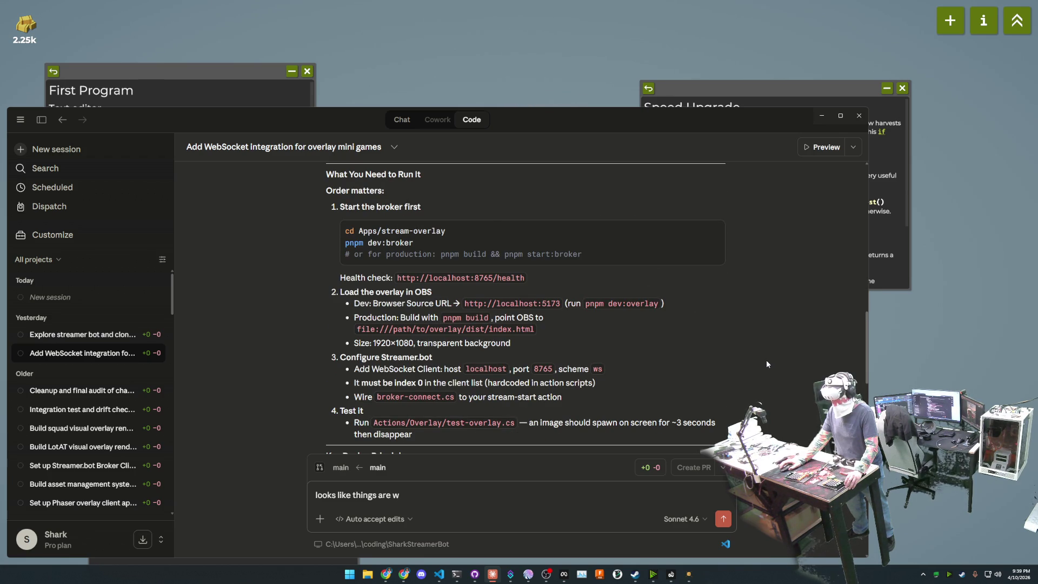
left_click(90, 334)
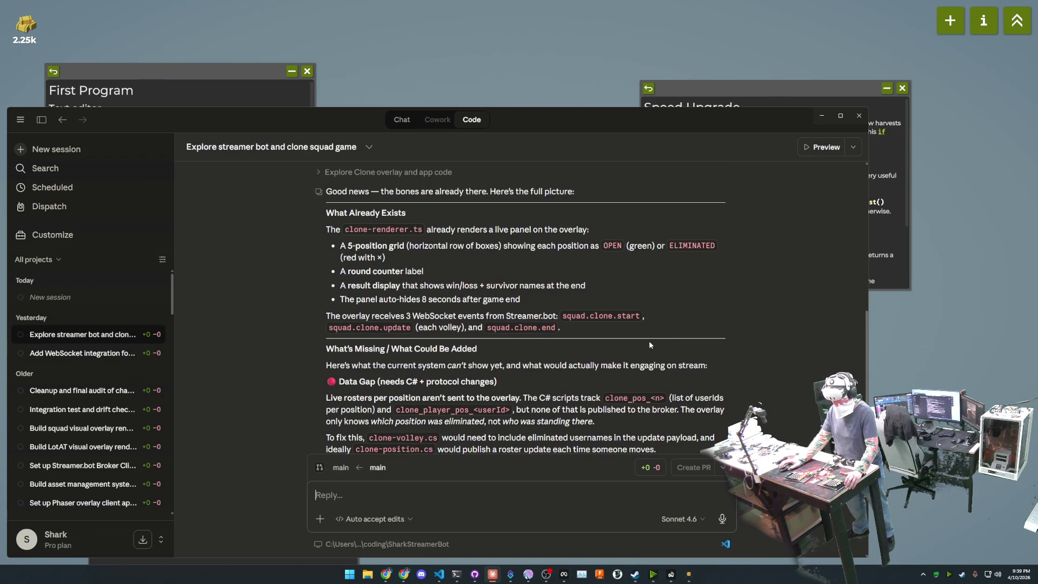